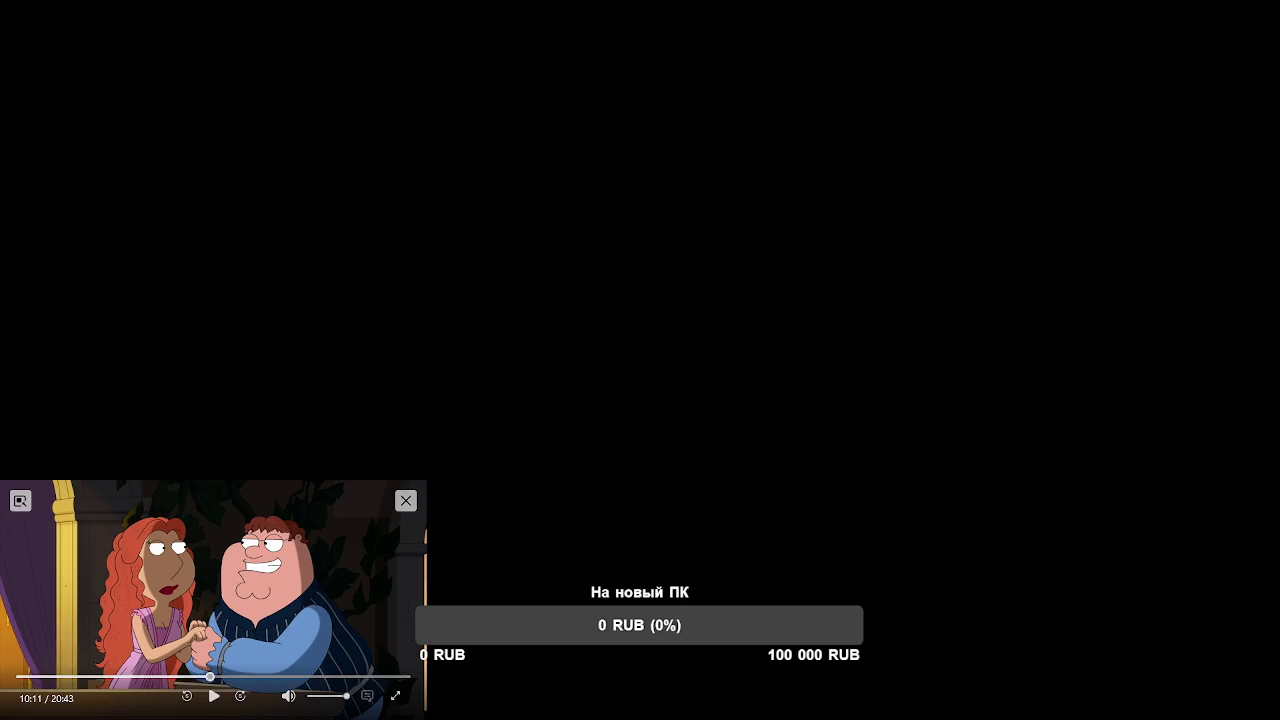
- Bring up the Blender scene with the pink-headed character gripping the large cyan blade
click(405, 500)
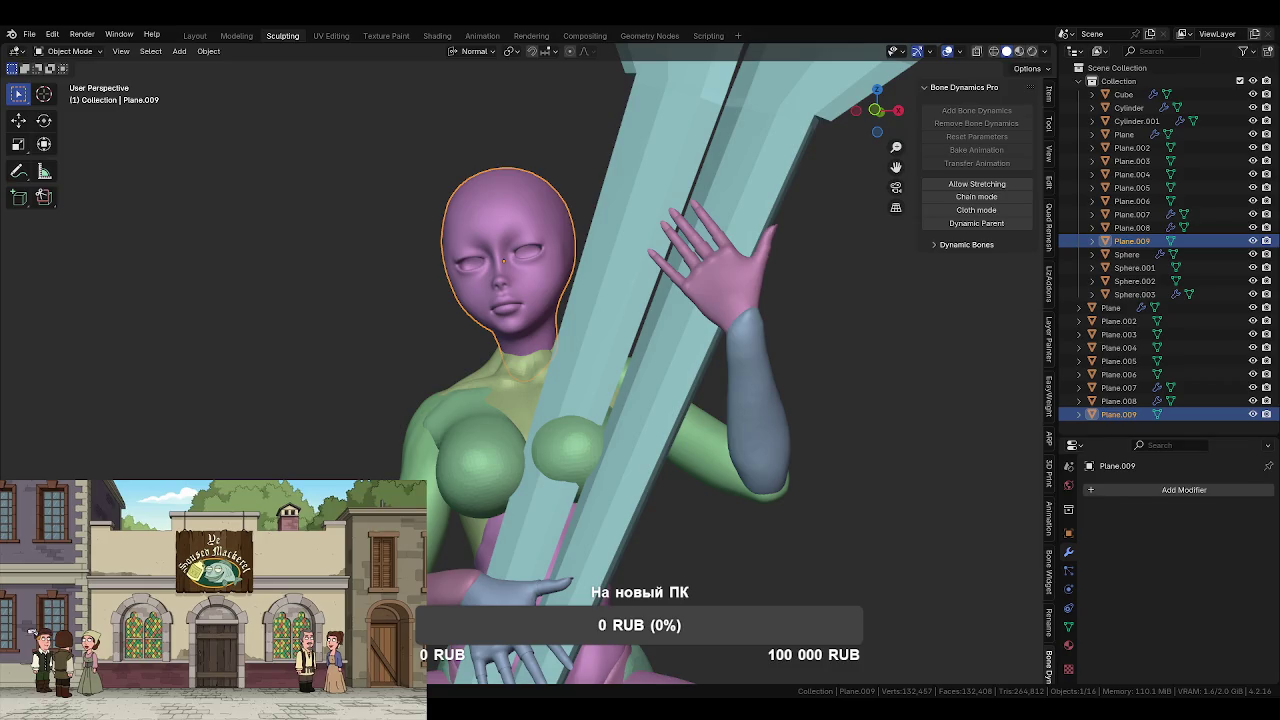
mouse_move(783, 550)
middle_down()
mouse_move(570, 527)
mouse_move(564, 546)
mouse_move(729, 562)
mouse_move(765, 590)
mouse_move(630, 597)
mouse_move(824, 552)
mouse_move(800, 560)
middle_up()
scroll(583, 546, down, 5)
scroll(618, 598, down, 3)
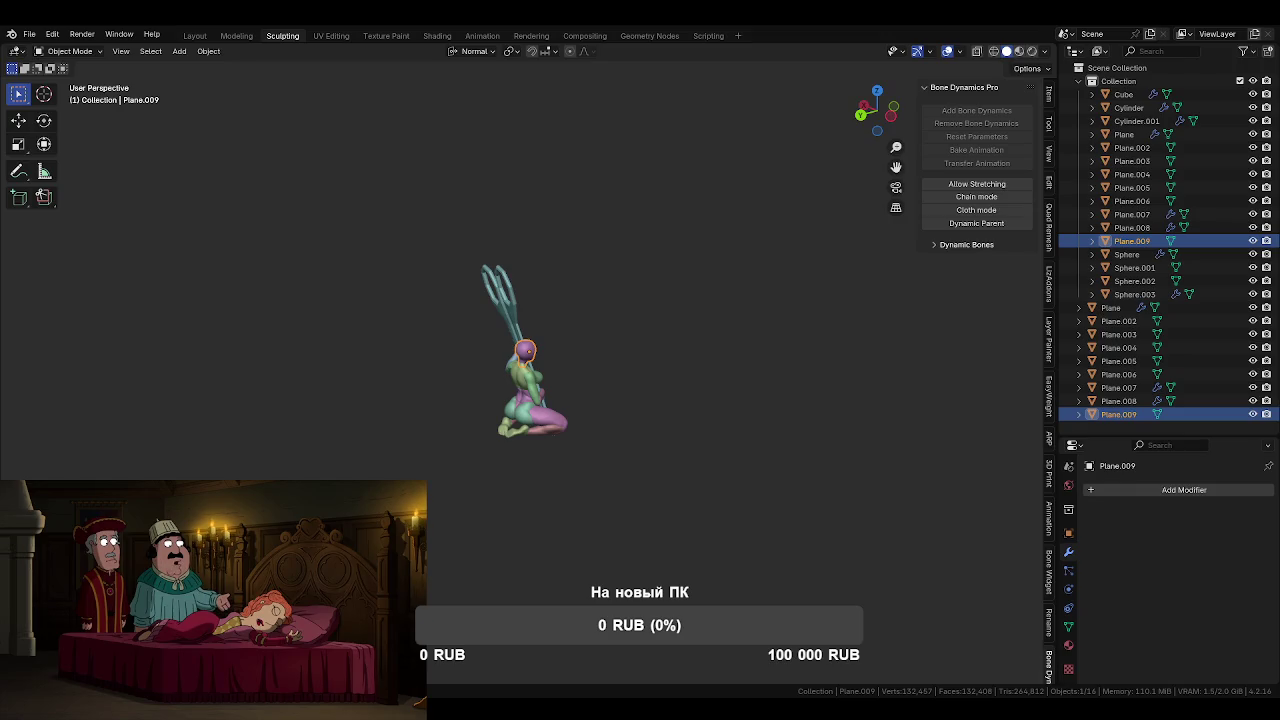
mouse_move(213, 590)
click(213, 695)
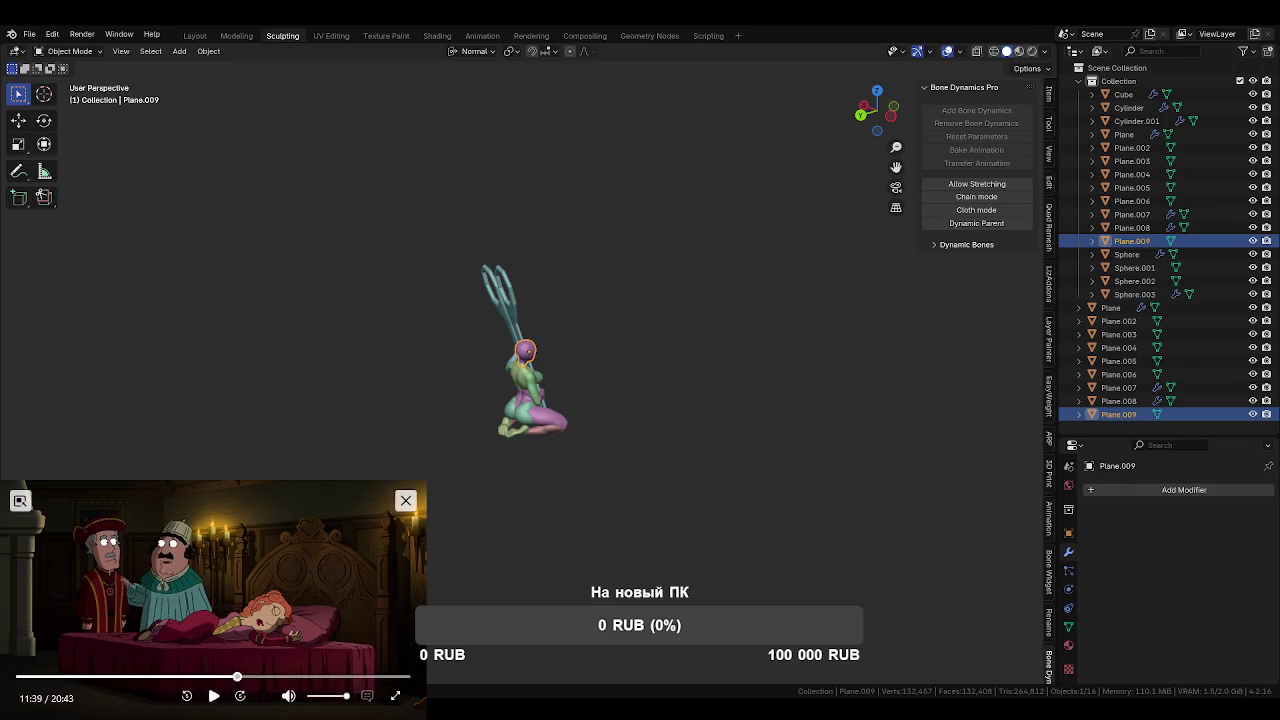
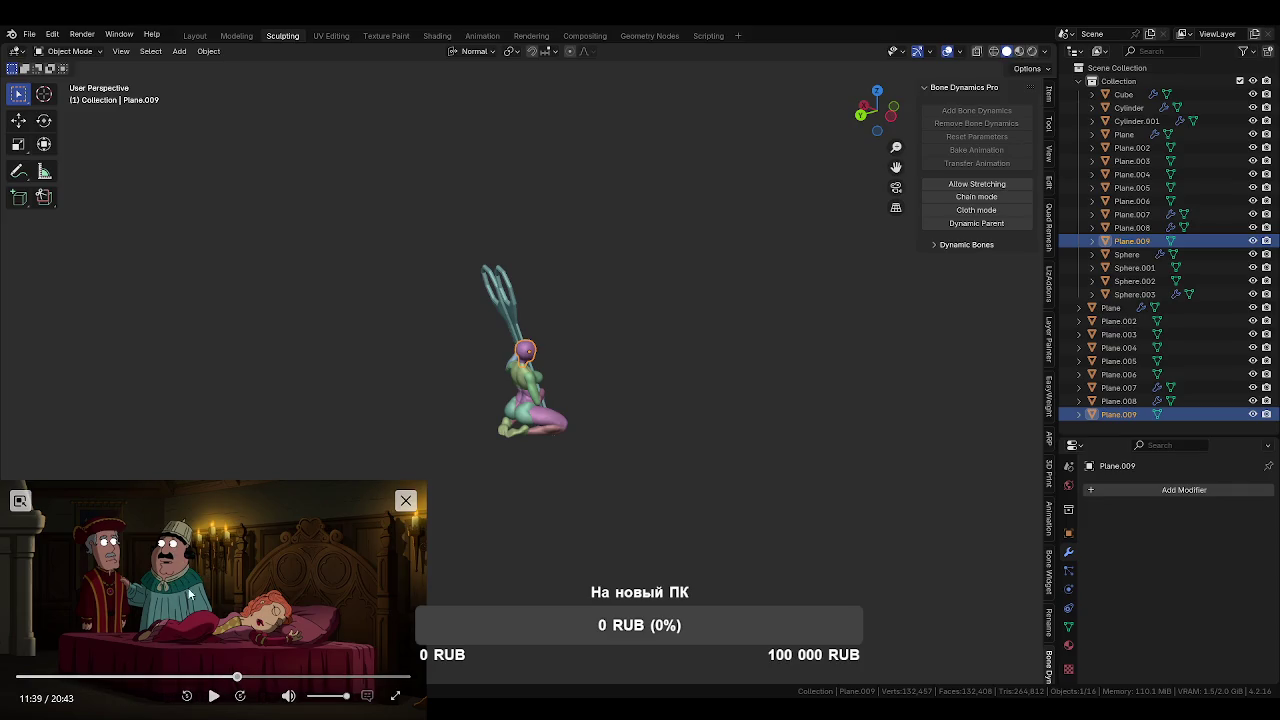
- Orbit around the character and scissors, then snap to a straight front view
click(213, 695)
mouse_move(494, 551)
middle_down()
mouse_move(531, 515)
mouse_move(531, 478)
mouse_move(647, 440)
mouse_move(597, 376)
mouse_move(575, 405)
middle_up()
scroll(531, 478, up, 5)
key(KP_1)
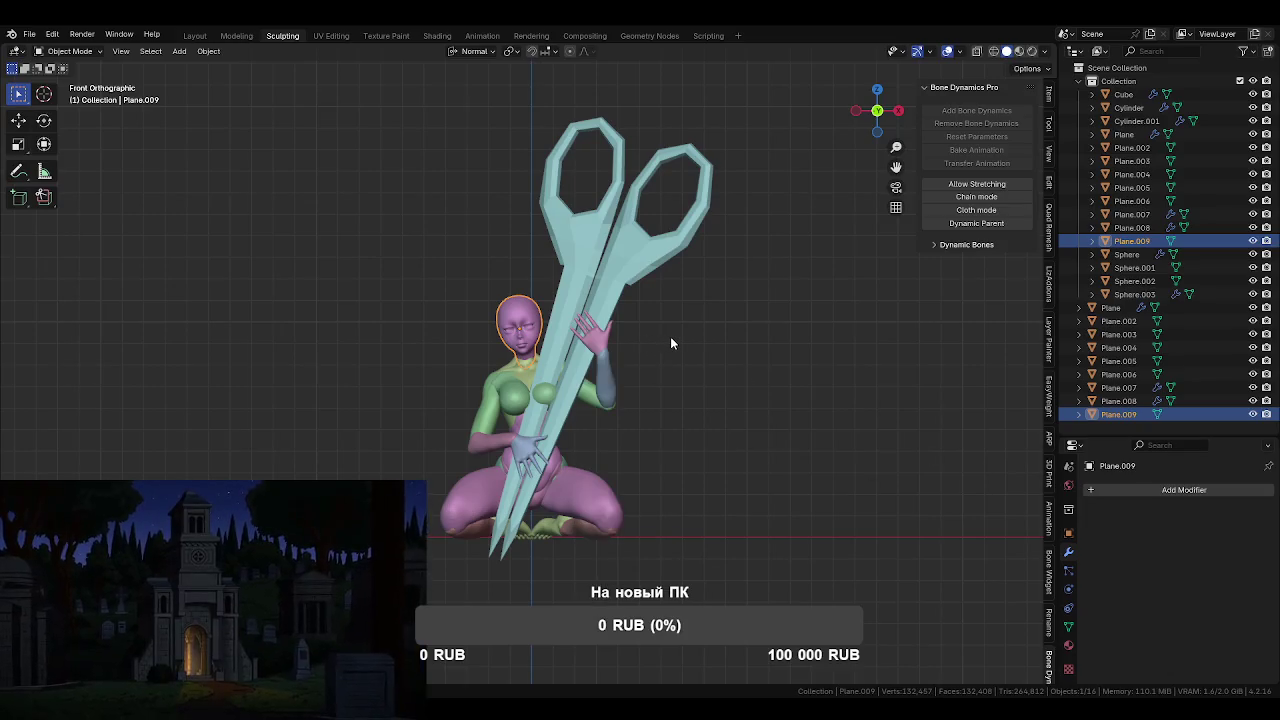
- Snap the 3D cursor to the selected head and bring up the Add > Mesh list
key(shift+s)
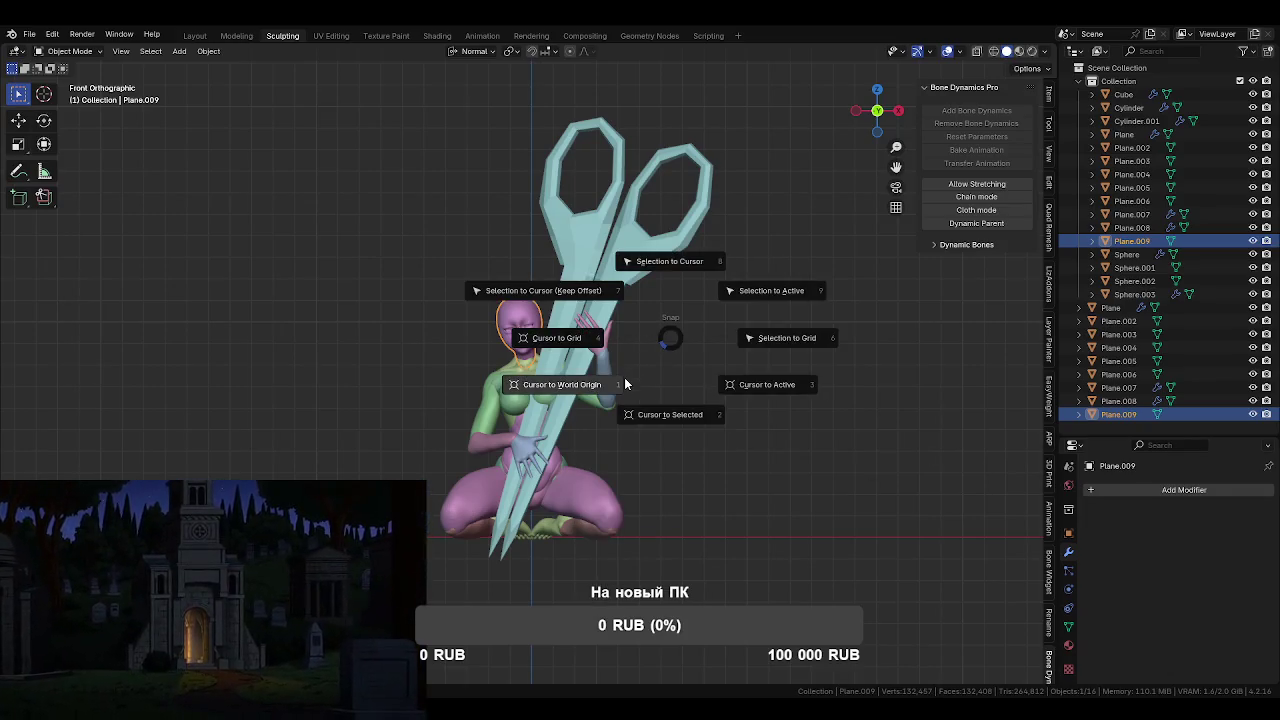
click(663, 421)
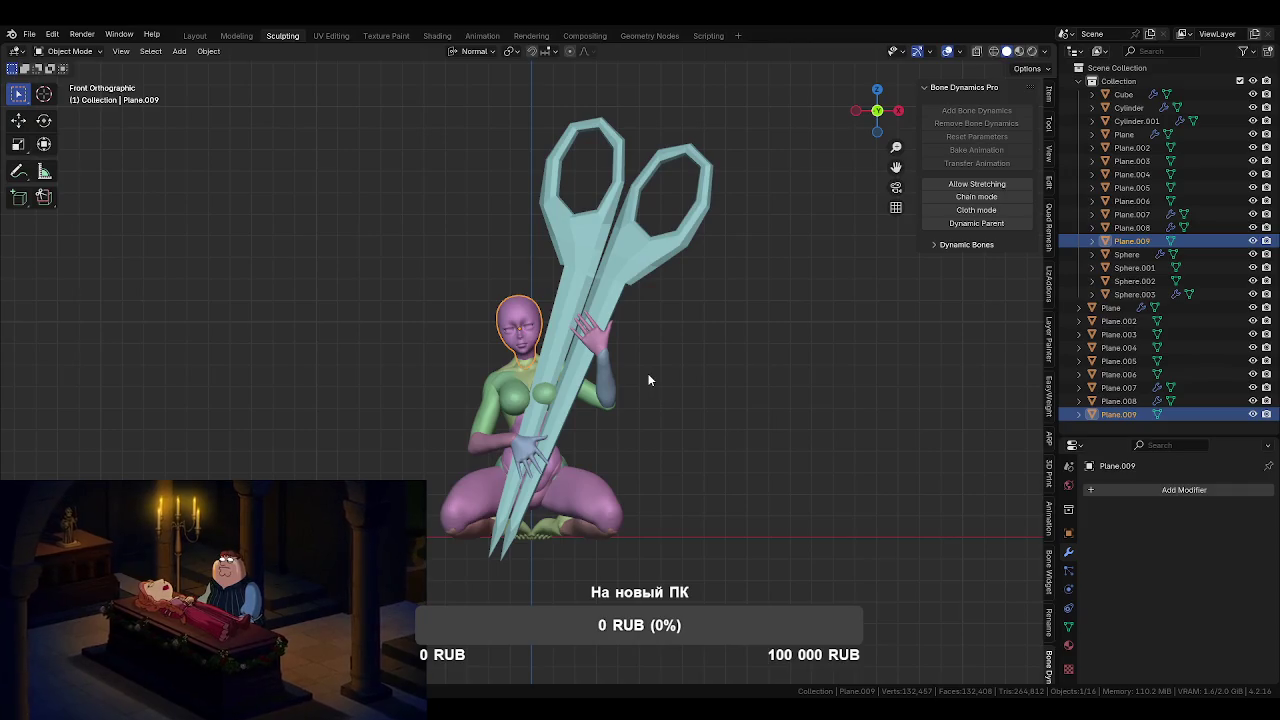
key(shift+a)
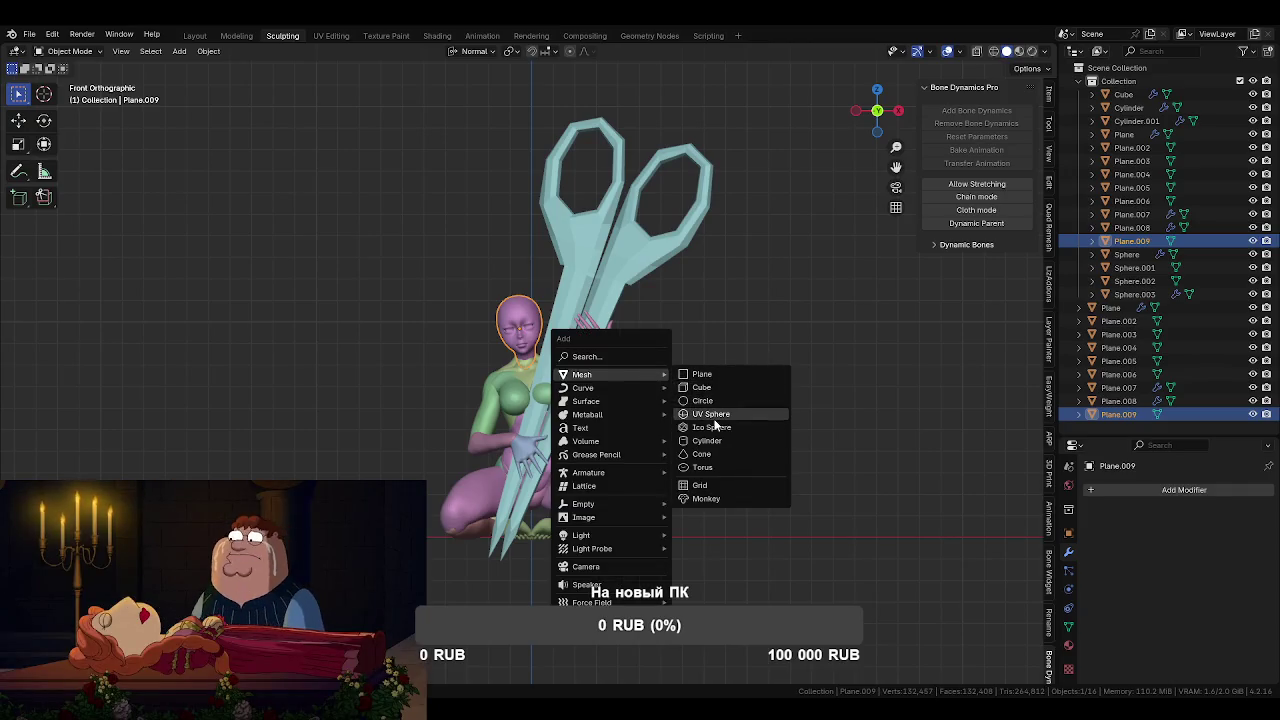
- Add a UV sphere at the head, scale it up and move it upward
click(712, 414)
key(s)
click(666, 421)
key(g)
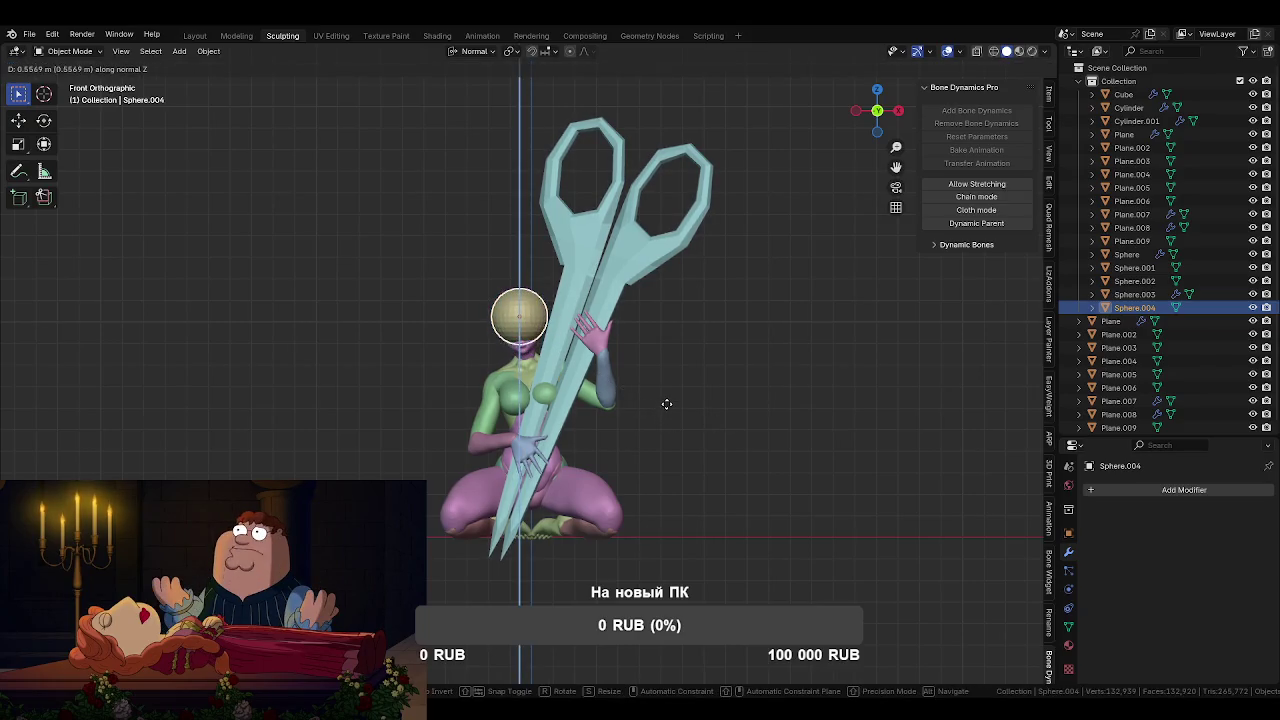
click(667, 409)
- Isolate Sphere.004 in local view and sculpt it with X-axis symmetry
key(KP_Divide)
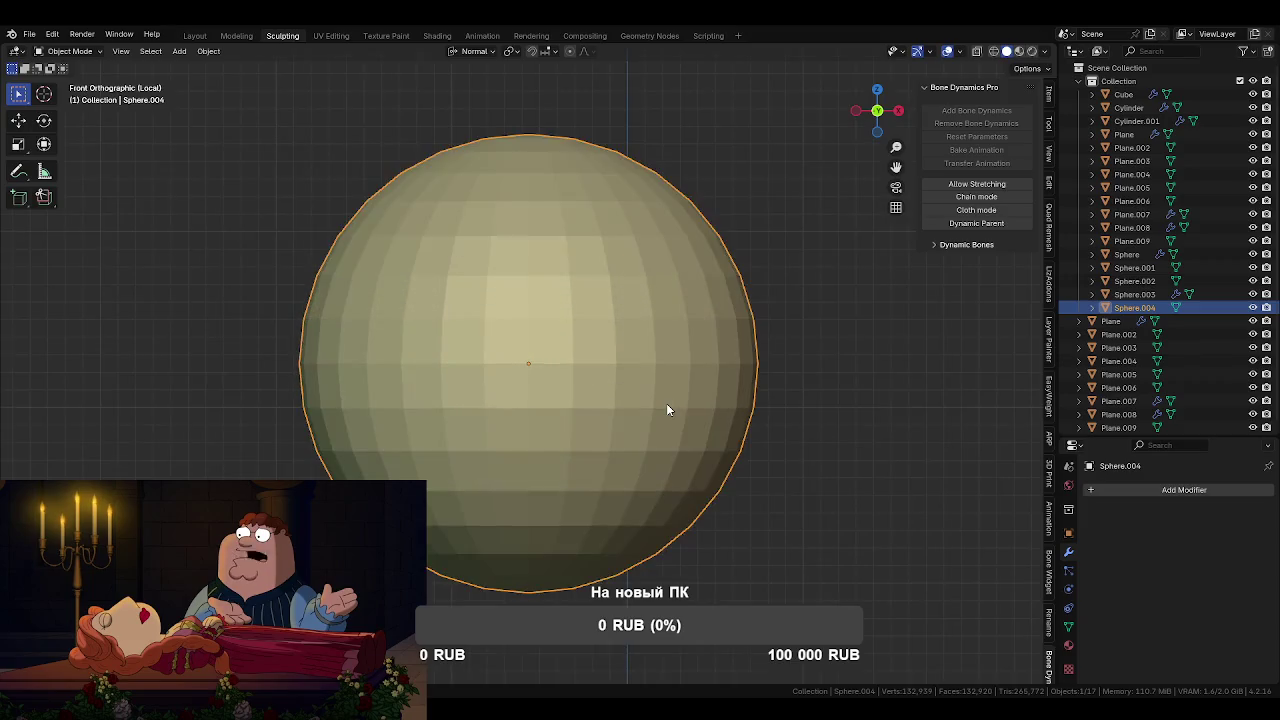
scroll(650, 406, down, 4)
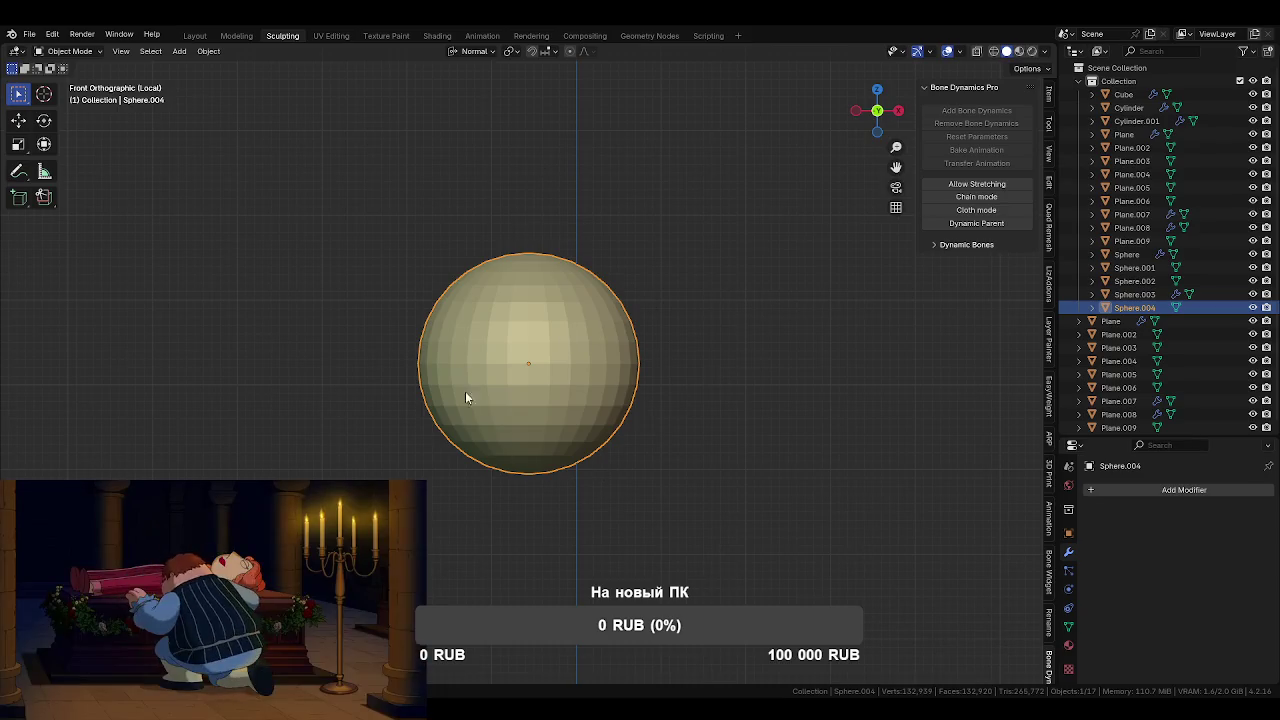
key(ctrl+Tab)
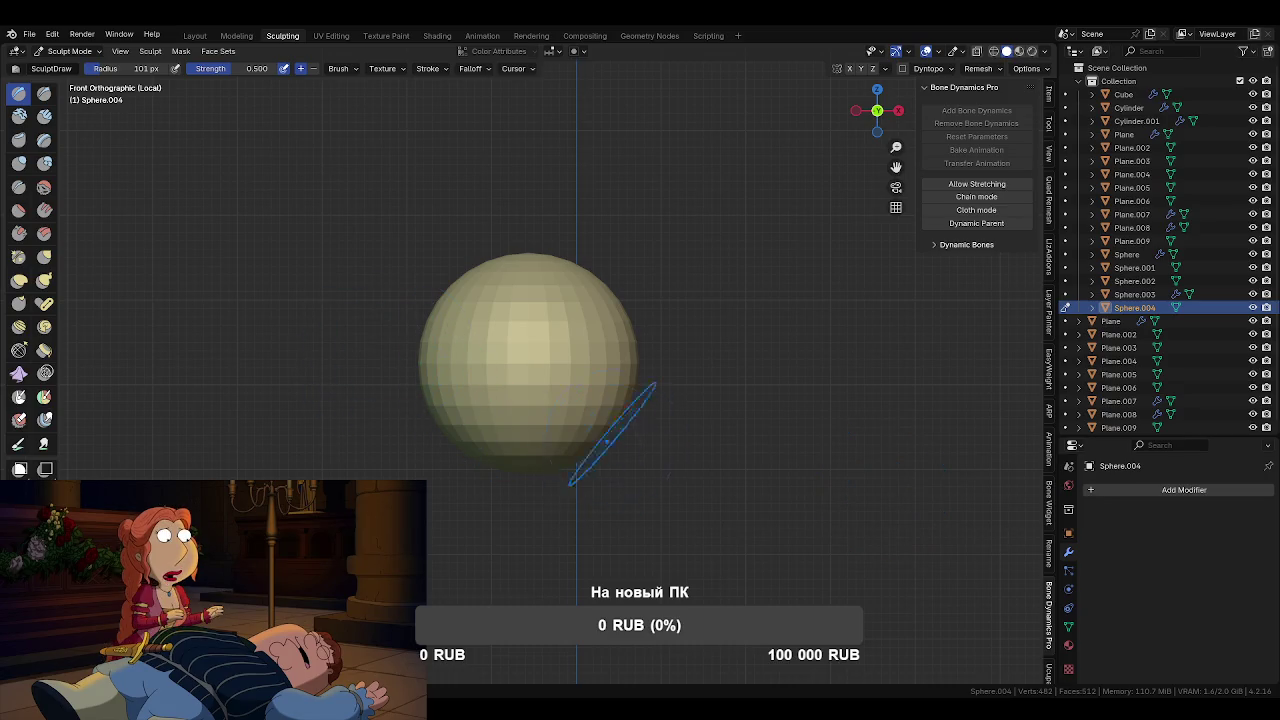
click(849, 68)
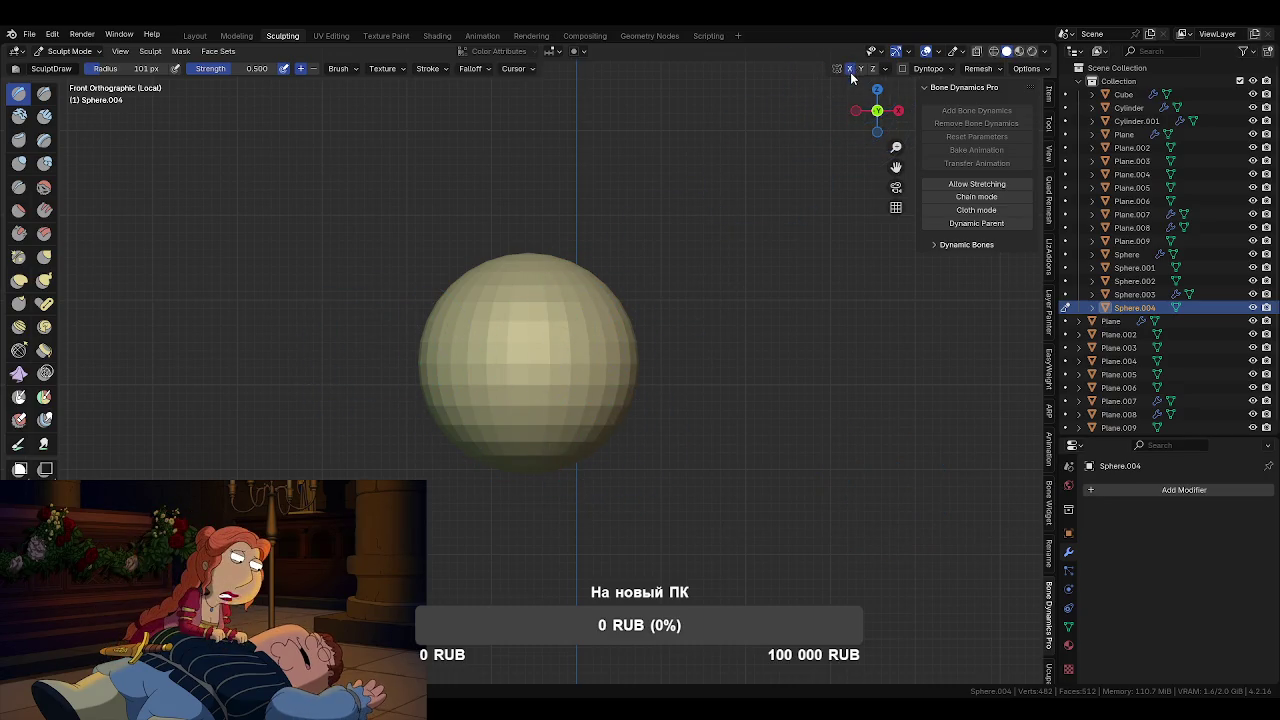
- With an enlarged Grab brush, pull the sphere's side out into an egg shape
key(f)
click(643, 400)
mouse_move(571, 400)
middle_down()
mouse_move(535, 440)
mouse_move(455, 428)
middle_up()
key(g)
drag(455, 428, 579, 412)
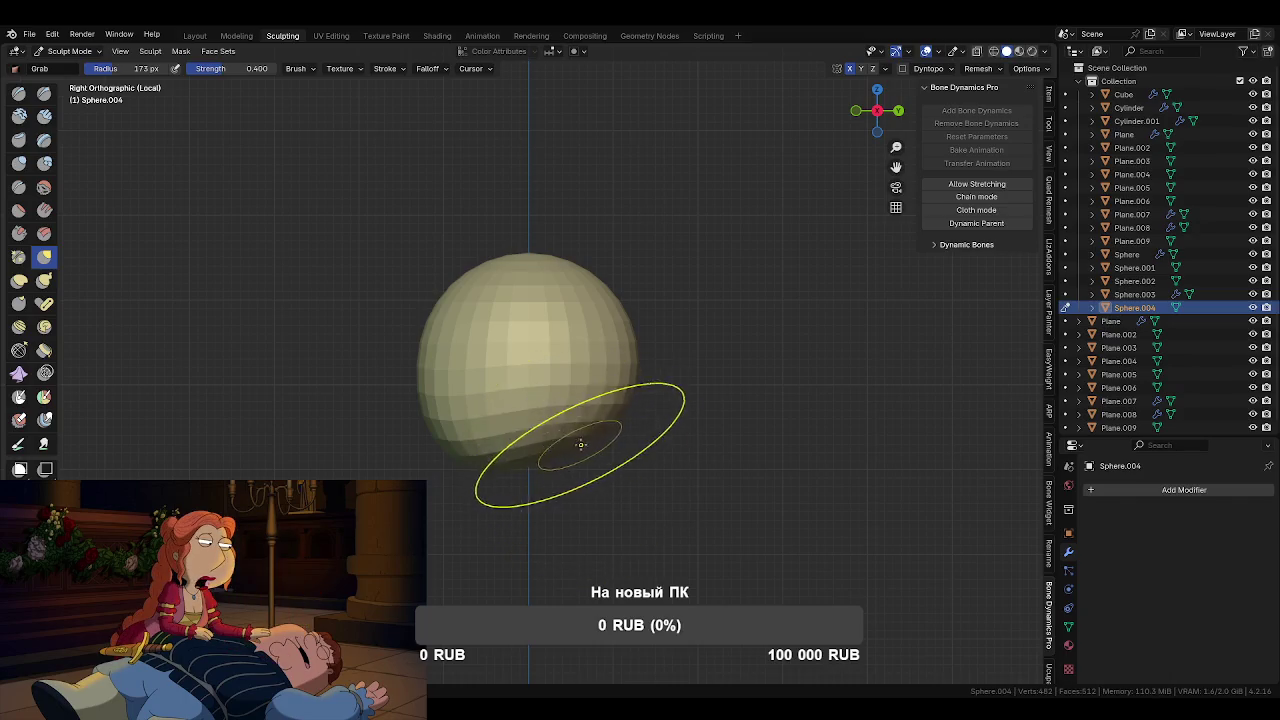
key(f)
click(386, 371)
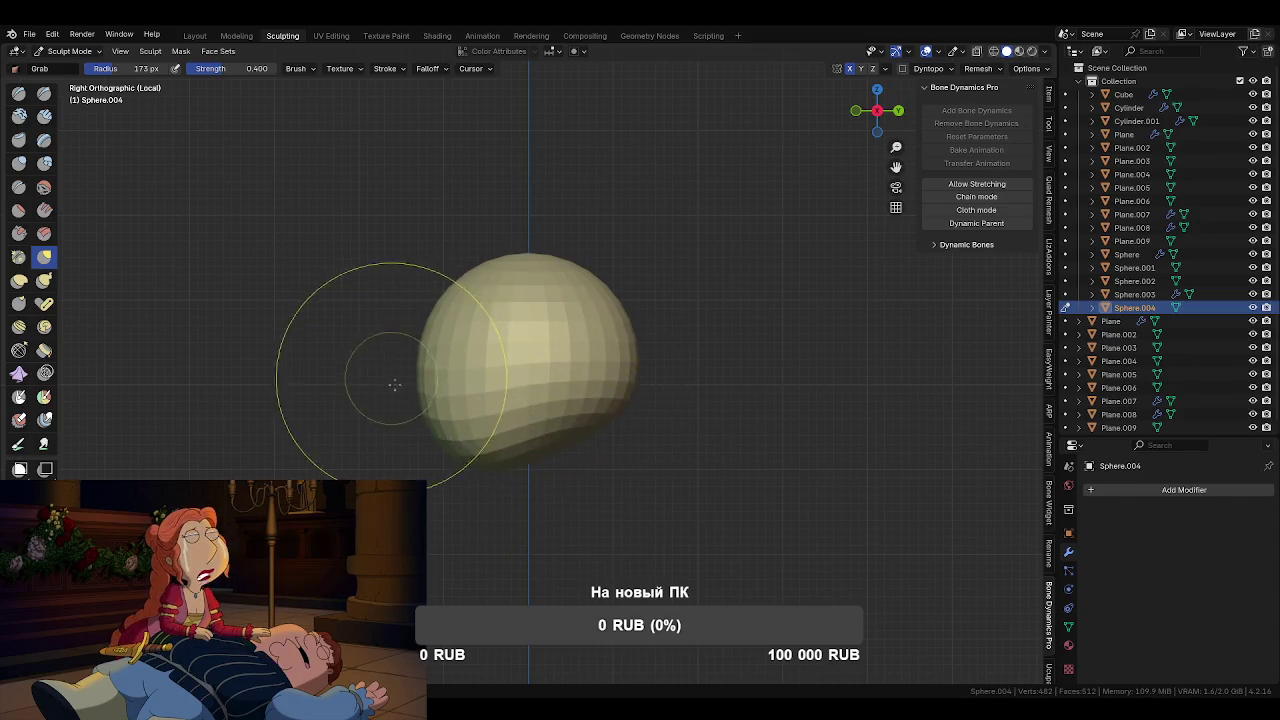
drag(428, 409, 353, 363)
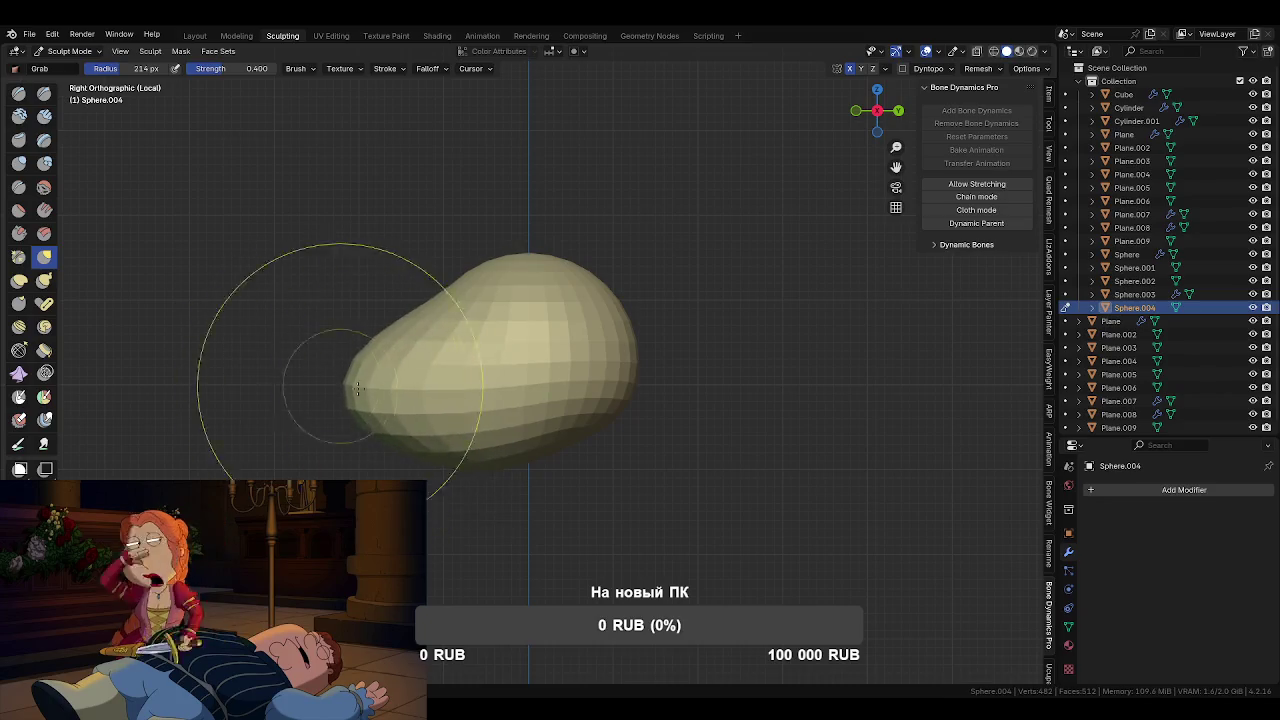
- Refine the tapered front end with a smaller Grab brush, then switch to Edit Mode
shift+middle_drag(355, 365, 481, 285)
key(f)
click(514, 361)
shift+middle_drag(500, 386, 528, 466)
key(f)
click(490, 405)
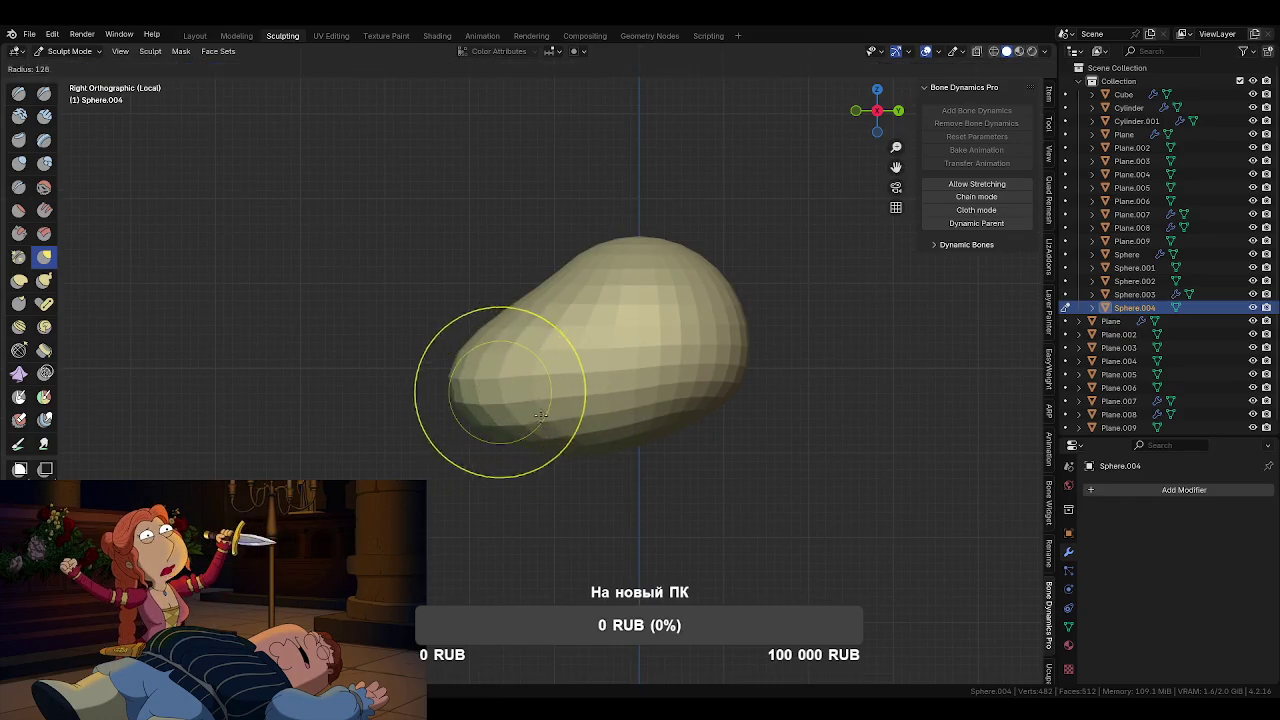
mouse_move(482, 362)
mouse_down()
mouse_move(471, 329)
mouse_move(471, 390)
mouse_up()
key(f)
click(440, 400)
key(ctrl+Tab)
click(600, 414)
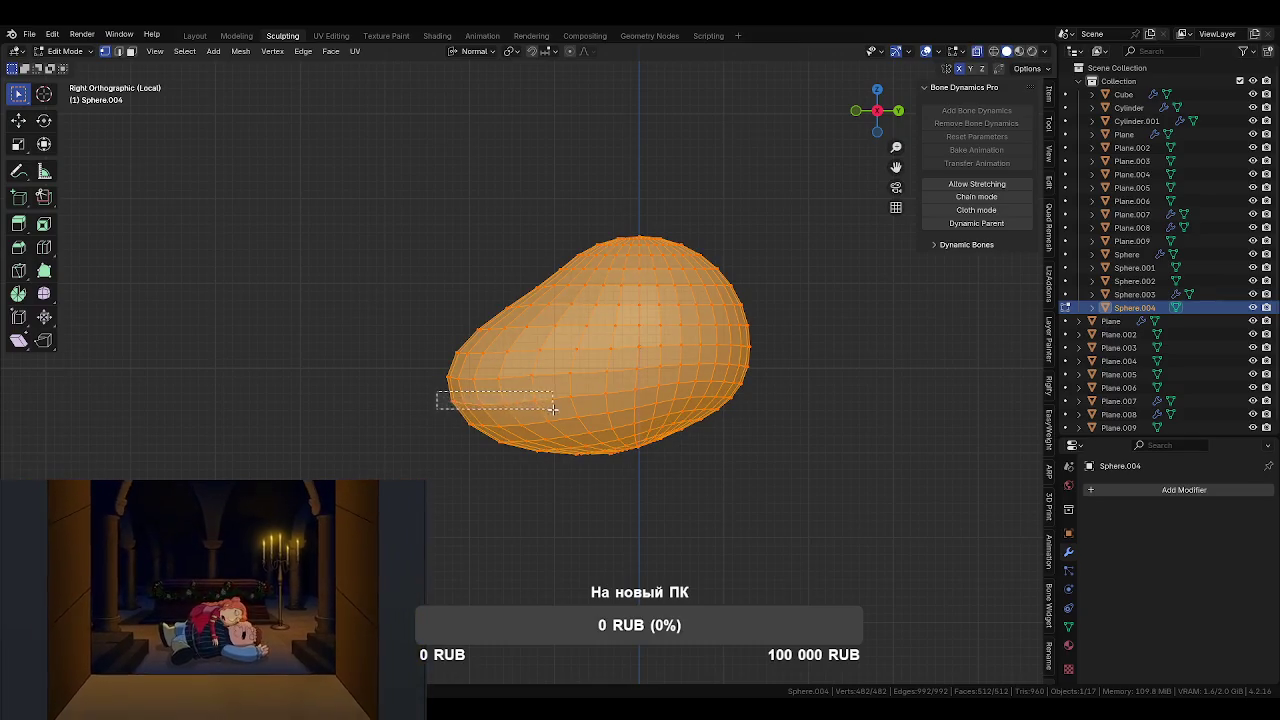
- Flatten the lower front edge loop with S Y 0 and pull it open into a mouth
alt+click(470, 401)
key(s)
key(y)
key(0)
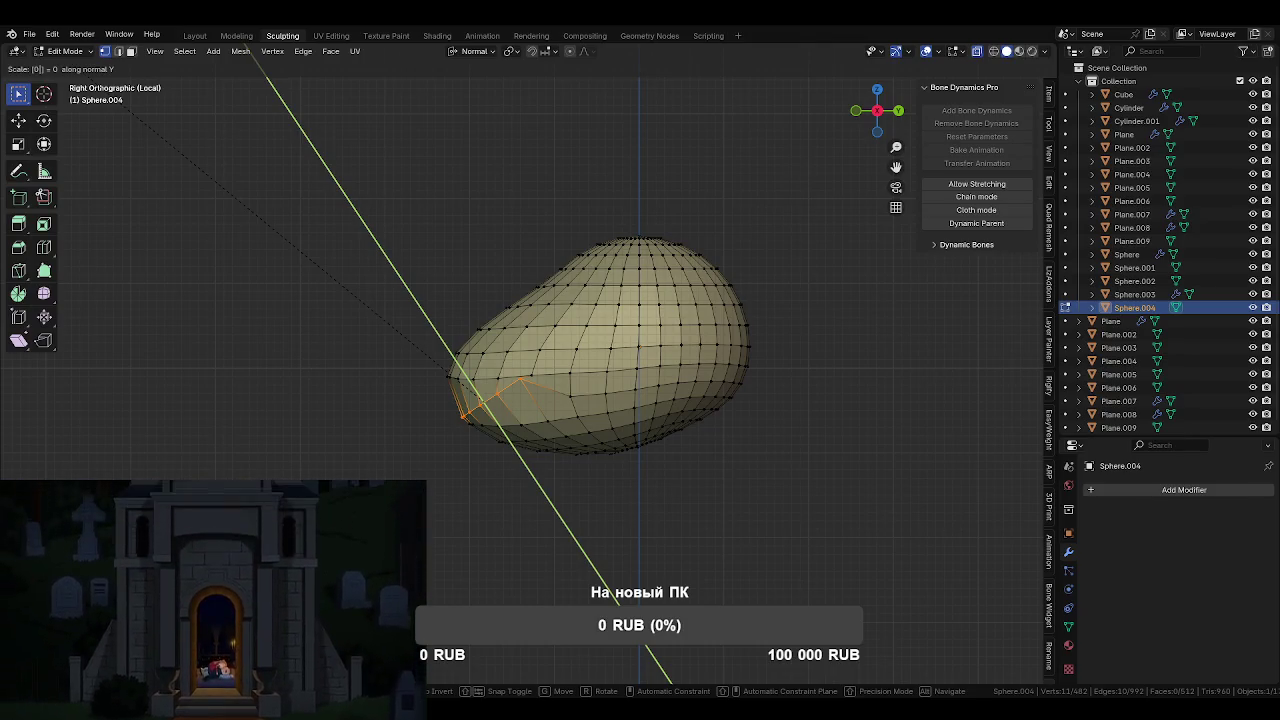
key(Return)
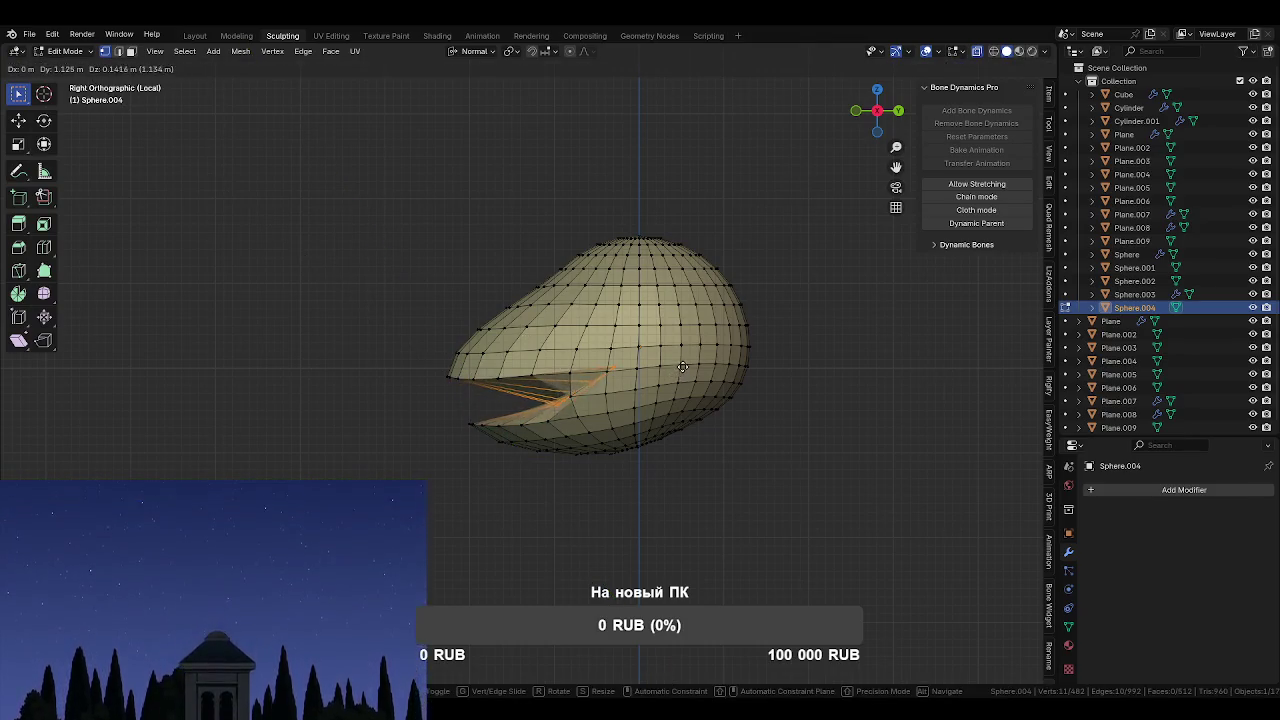
click(722, 358)
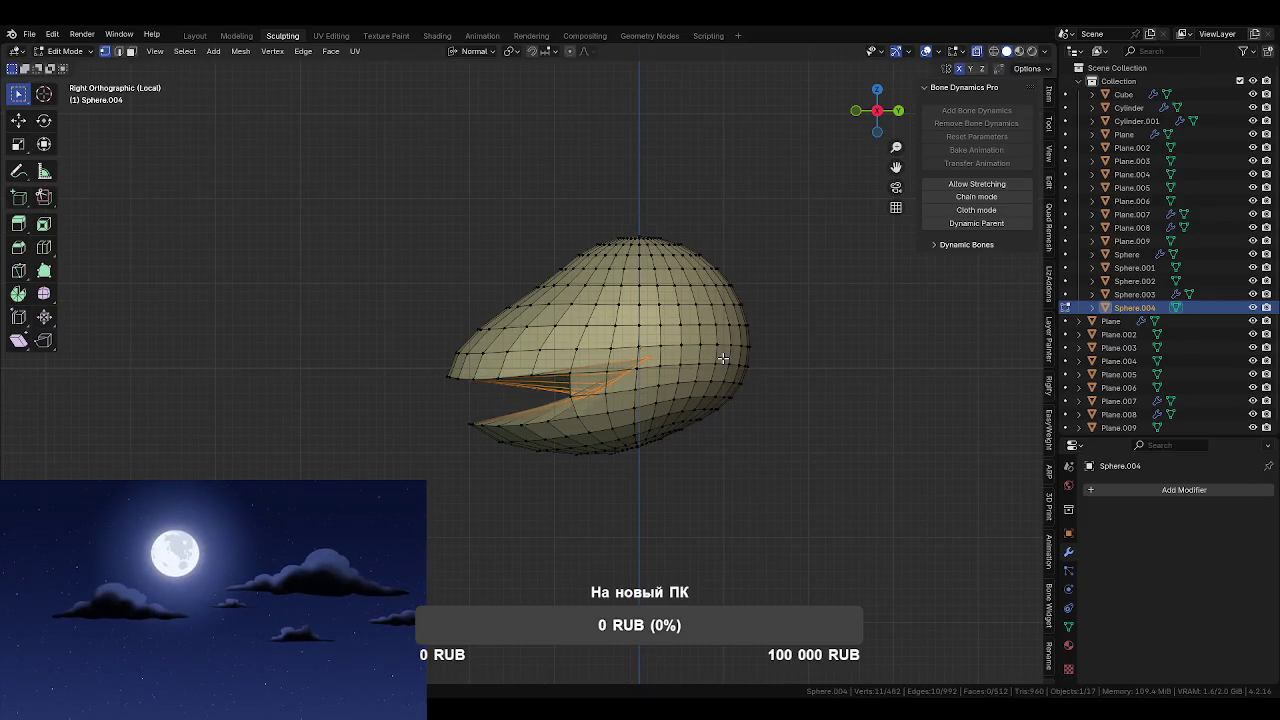
mouse_move(606, 357)
middle_down()
mouse_move(751, 351)
mouse_move(623, 403)
mouse_move(694, 406)
mouse_move(594, 477)
middle_up()
key(ctrl+Tab)
- In Sculpt Mode, grab the head into a pointed egg and reshape the mouth region
click(683, 443)
mouse_move(594, 477)
mouse_down()
mouse_move(534, 466)
mouse_move(585, 485)
mouse_up()
mouse_move(585, 485)
middle_down()
mouse_move(571, 445)
mouse_move(726, 486)
mouse_move(606, 466)
mouse_move(647, 450)
middle_up()
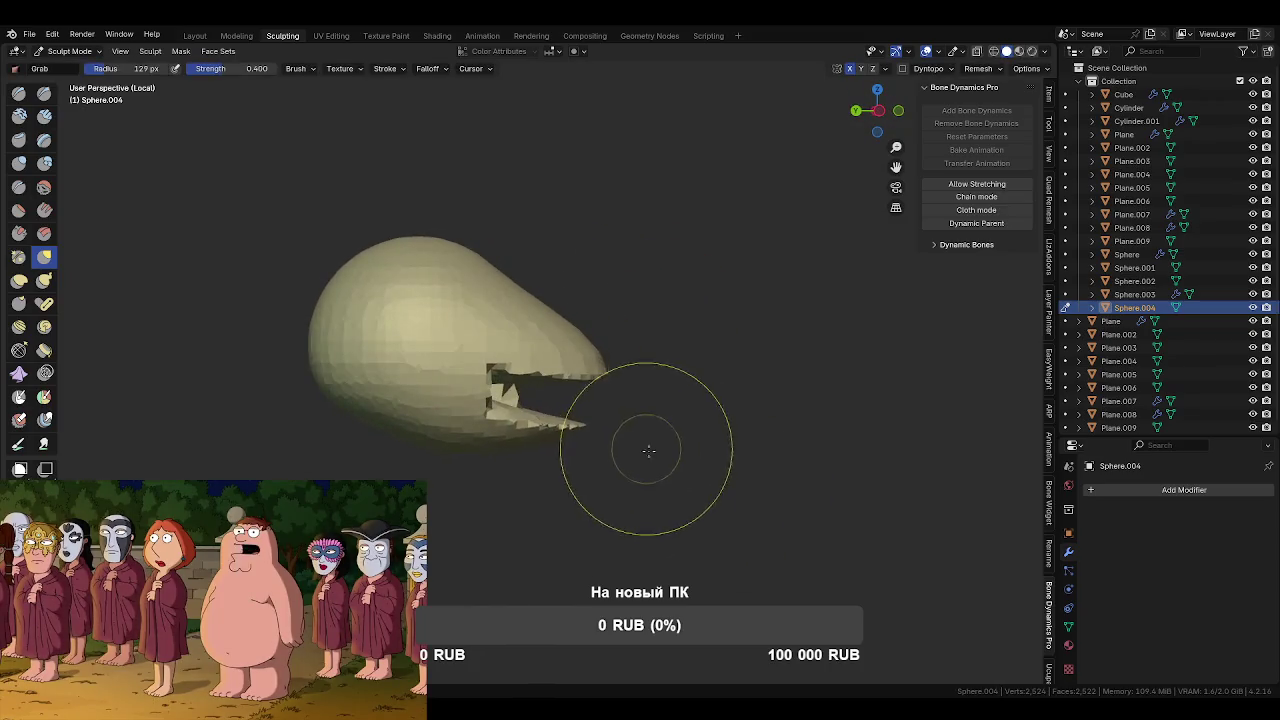
key(KP_1)
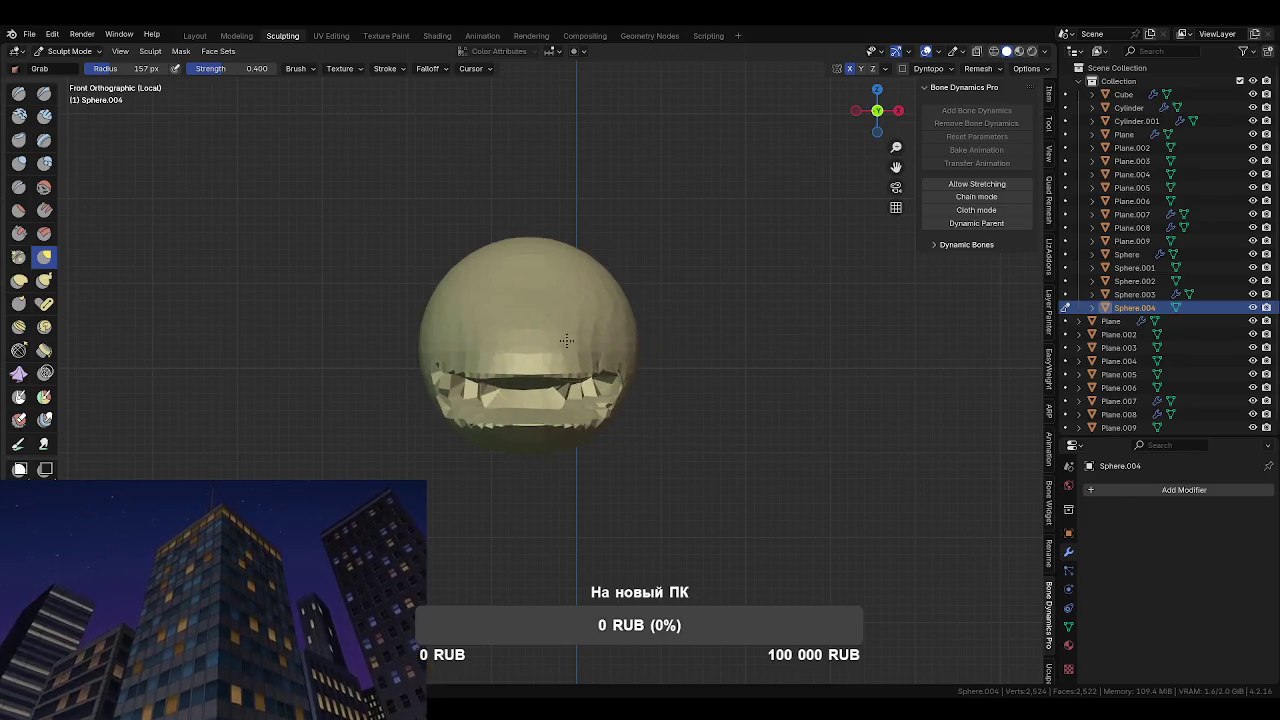
drag(610, 375, 546, 428)
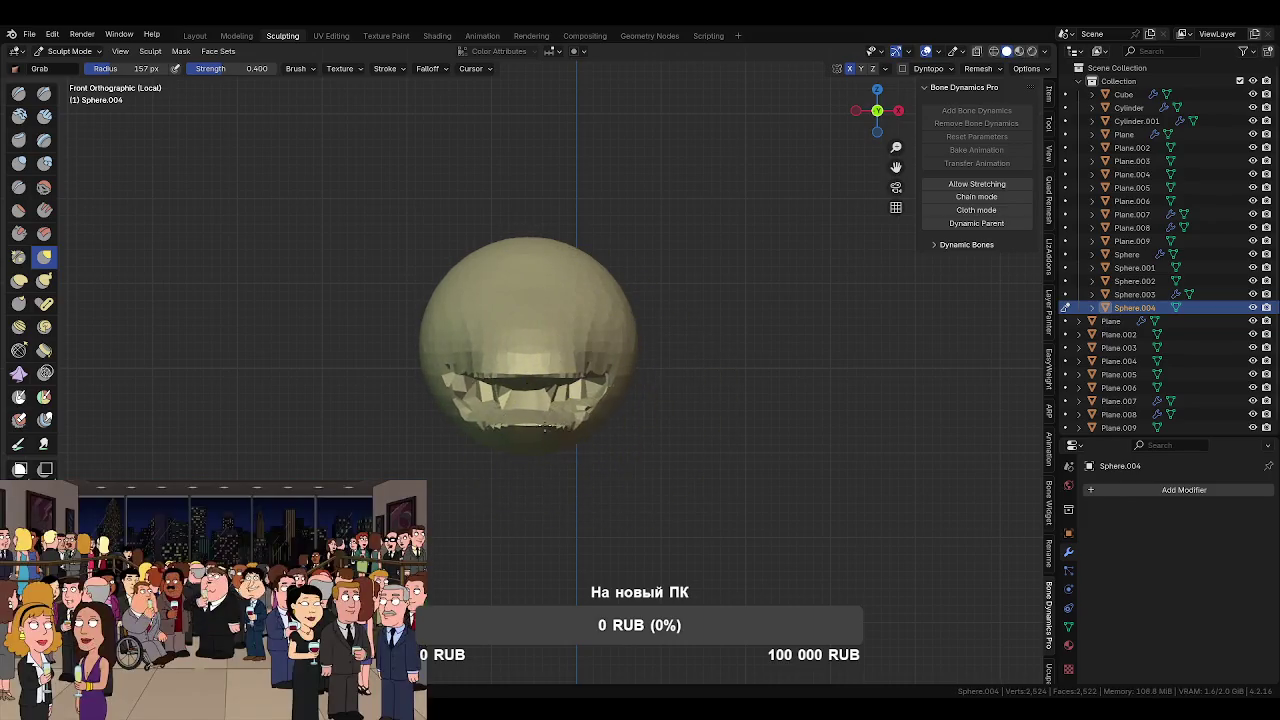
- Round off the head's front end from several orbited angles
mouse_move(584, 410)
middle_down()
mouse_move(628, 330)
mouse_move(666, 328)
middle_up()
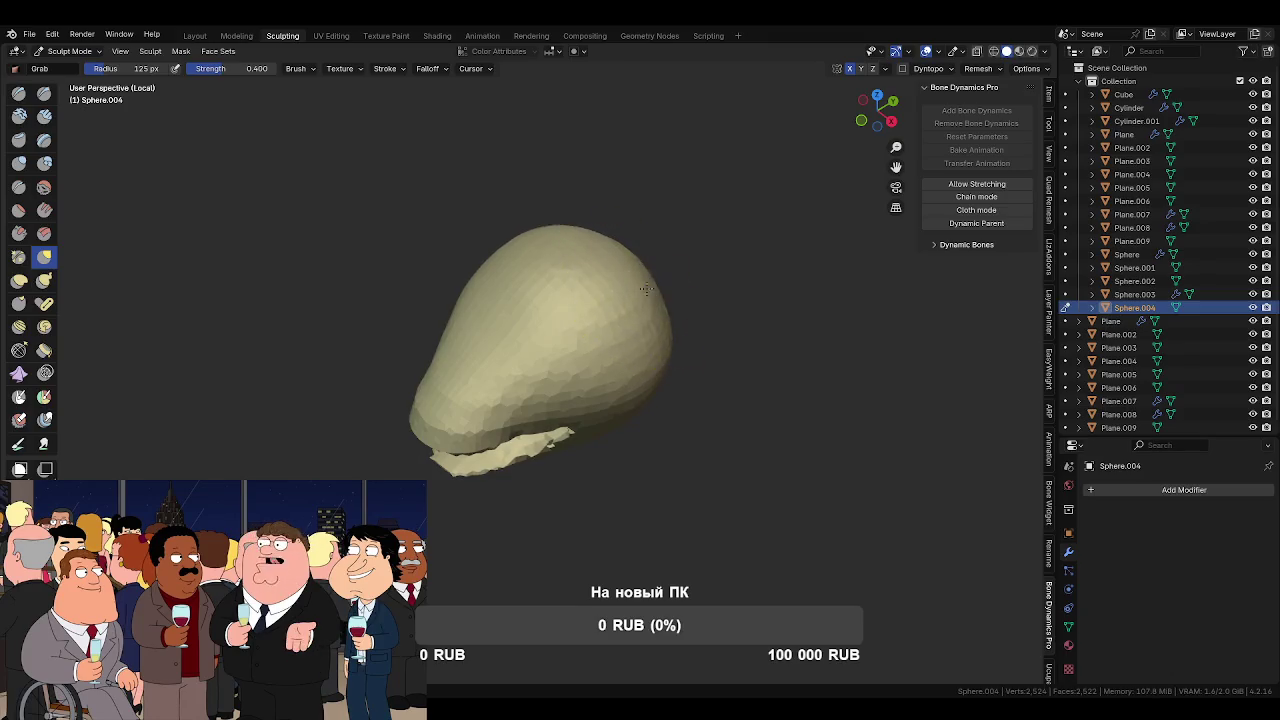
mouse_move(617, 323)
middle_down()
mouse_move(655, 292)
mouse_move(600, 314)
mouse_move(571, 271)
mouse_move(593, 299)
middle_up()
mouse_move(557, 339)
middle_down()
mouse_move(666, 354)
mouse_move(515, 354)
mouse_move(443, 380)
mouse_move(530, 350)
middle_up()
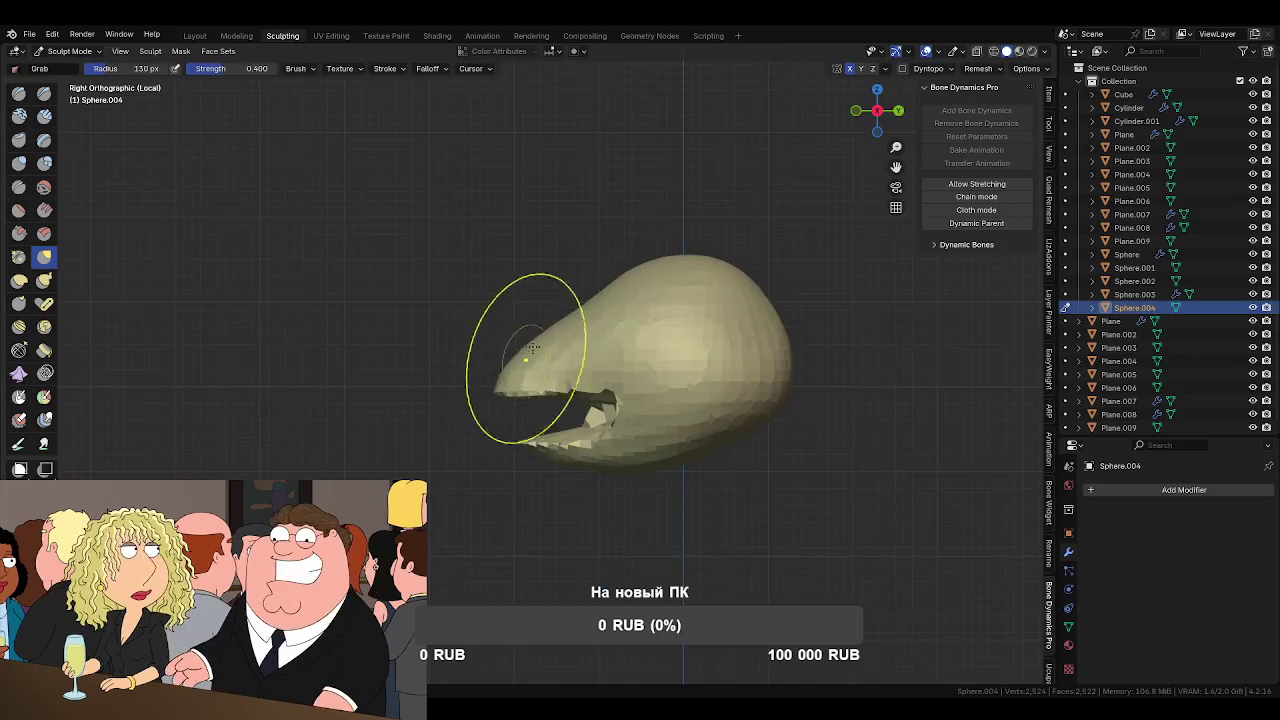
drag(497, 341, 499, 349)
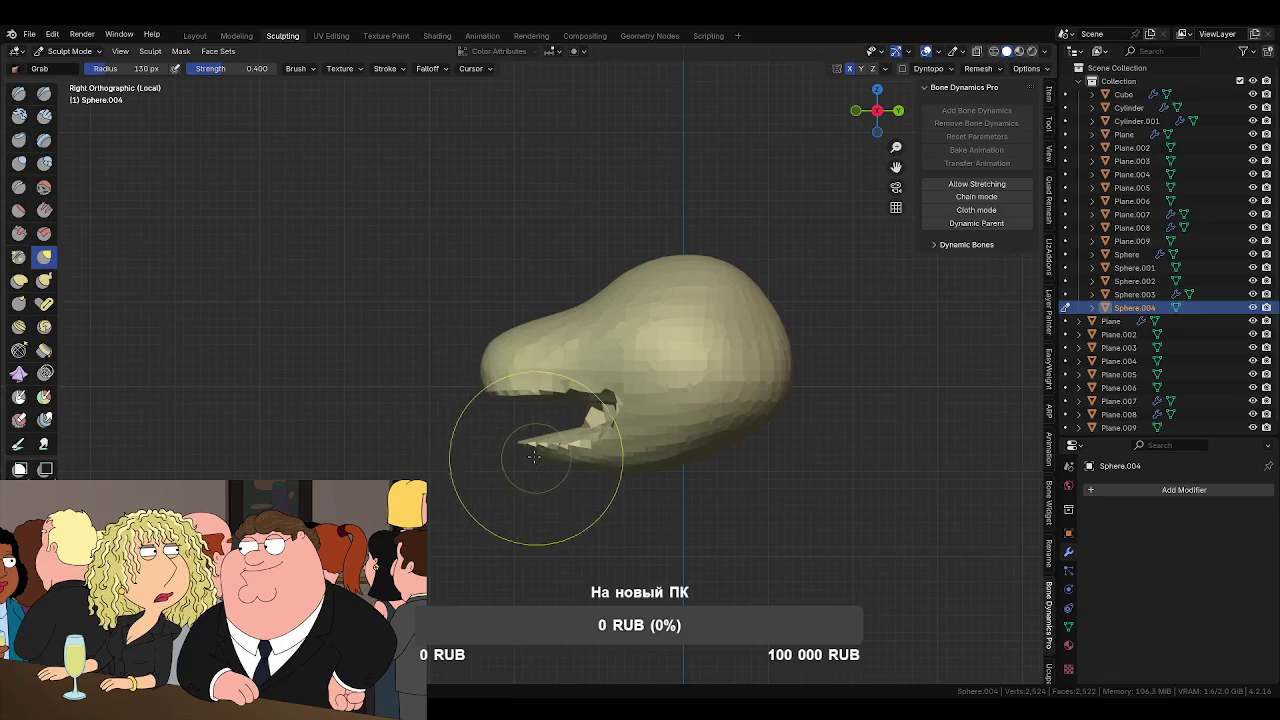
mouse_move(515, 481)
middle_down()
mouse_move(680, 471)
mouse_move(527, 446)
mouse_move(606, 400)
middle_up()
scroll(583, 408, up, 2)
- Remesh the head at a finer 0.0470 m voxel size
key(f)
click(578, 454)
middle_drag(729, 443, 608, 508)
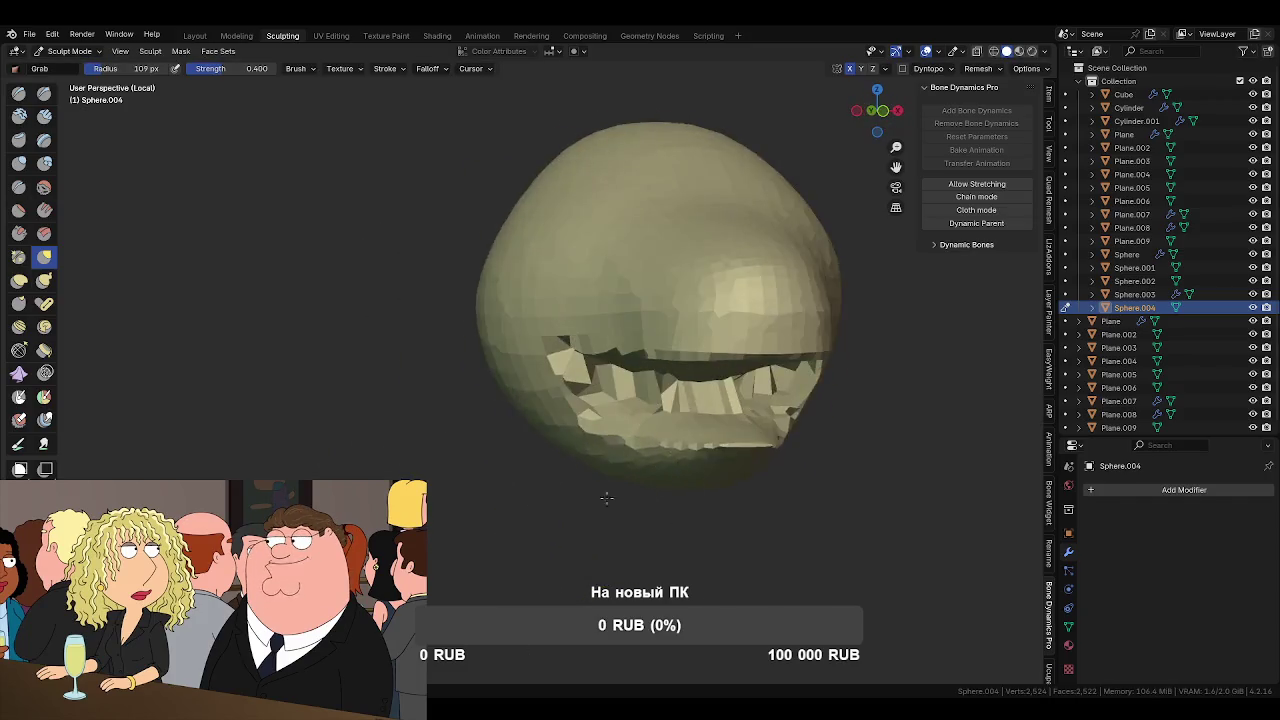
key(r)
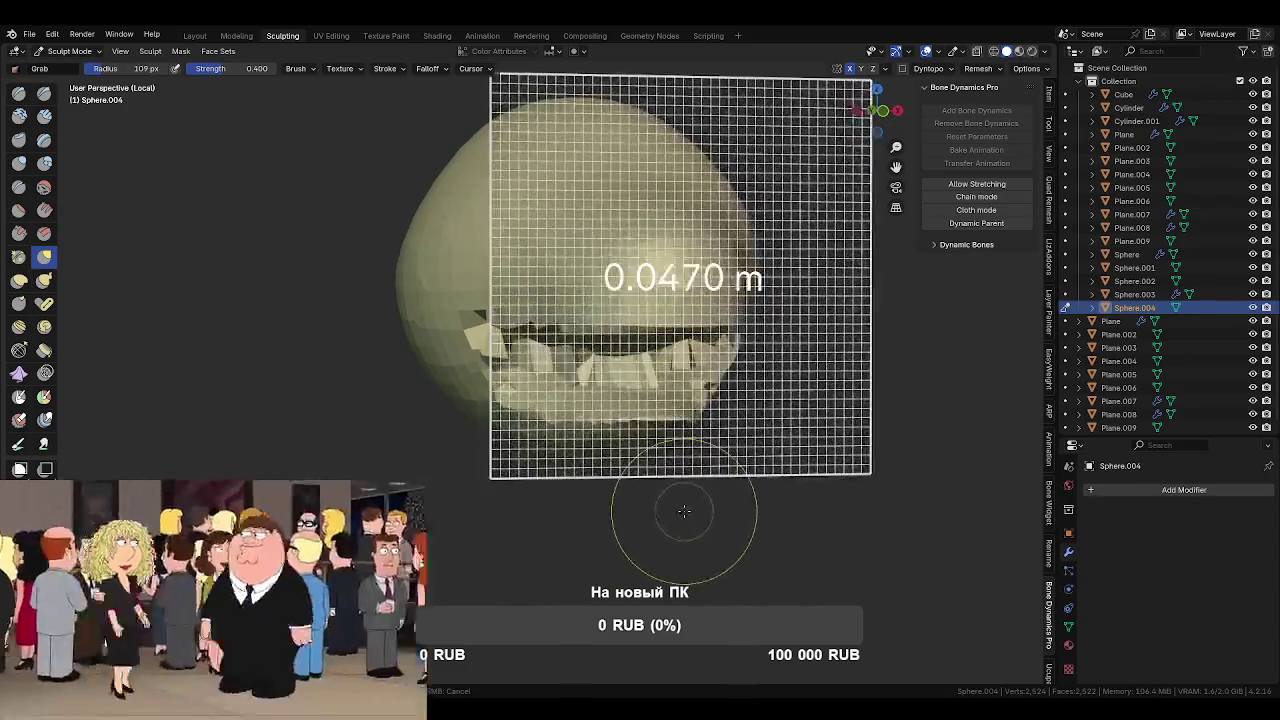
click(665, 511)
key(ctrl+r)
- Smooth out the jagged teeth across the mouth
middle_drag(660, 512, 572, 444)
scroll(590, 410, up, 1)
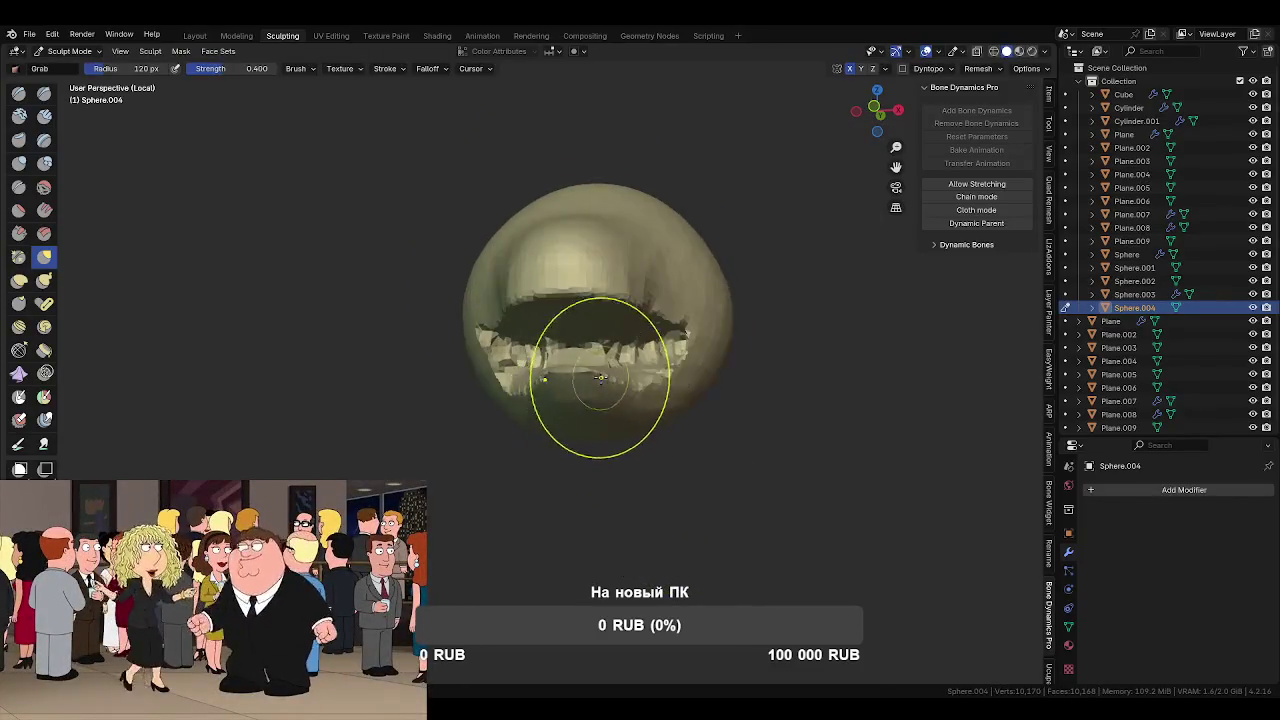
scroll(595, 400, up, 3)
scroll(591, 394, up, 2)
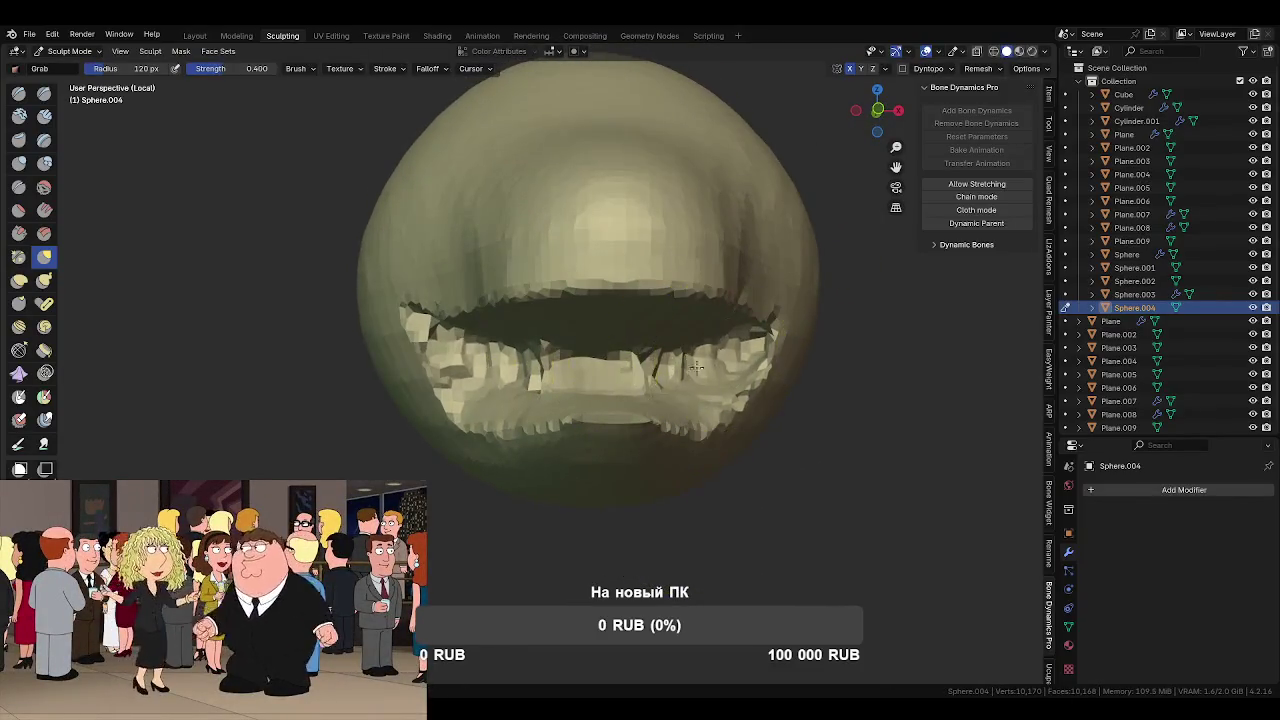
shift+drag(707, 366, 525, 366)
mouse_move(540, 375)
middle_down()
mouse_move(505, 455)
mouse_move(550, 443)
middle_up()
- Switch to the Inflate brush, shrink it to 72 px and view the head from the side
key(i)
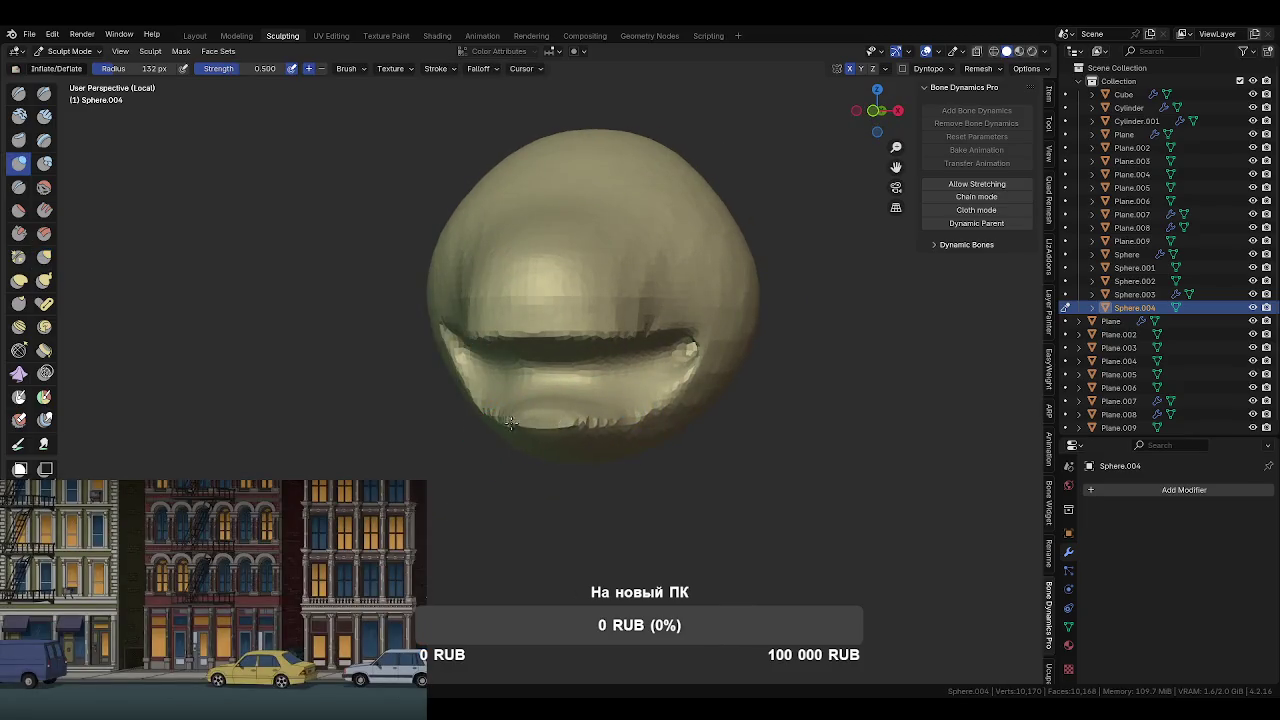
middle_drag(624, 416, 412, 425)
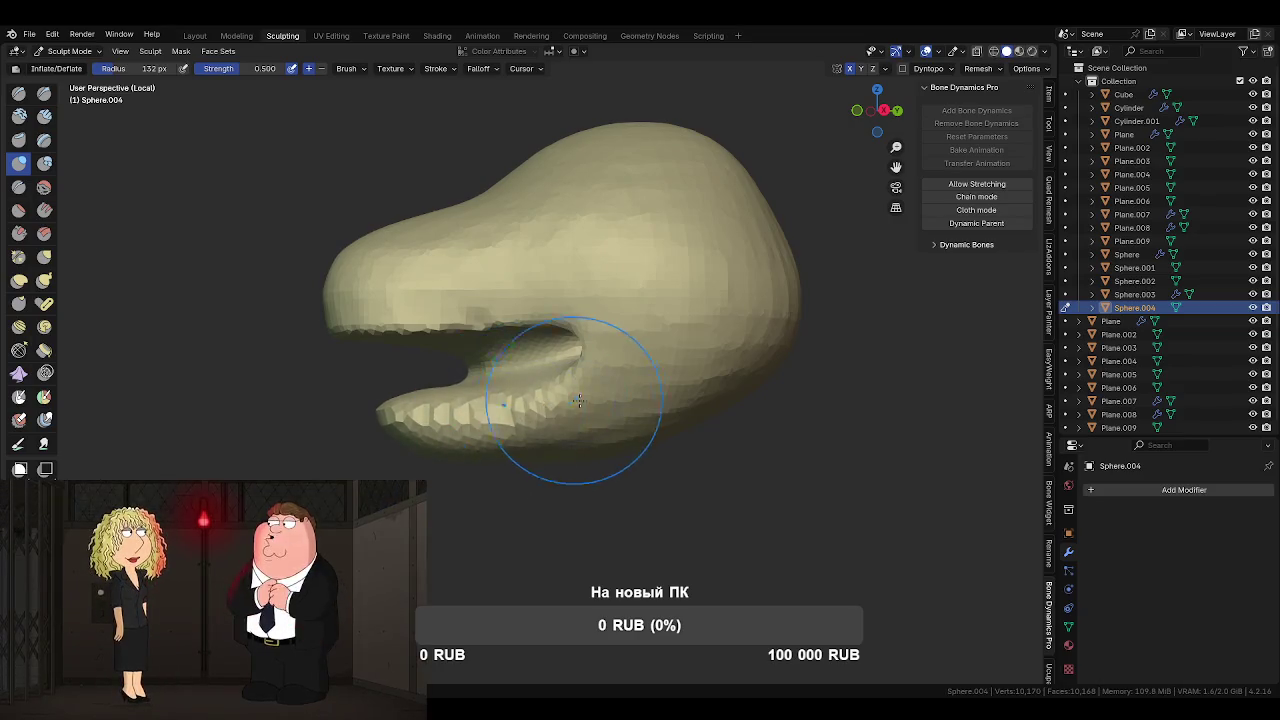
mouse_move(577, 400)
middle_down()
mouse_move(590, 400)
mouse_move(526, 411)
mouse_move(529, 430)
middle_up()
scroll(583, 400, down, 3)
key(KP_3)
- Select the lower lip vertices in Edit Mode, then return to Sculpt Mode
key(Tab)
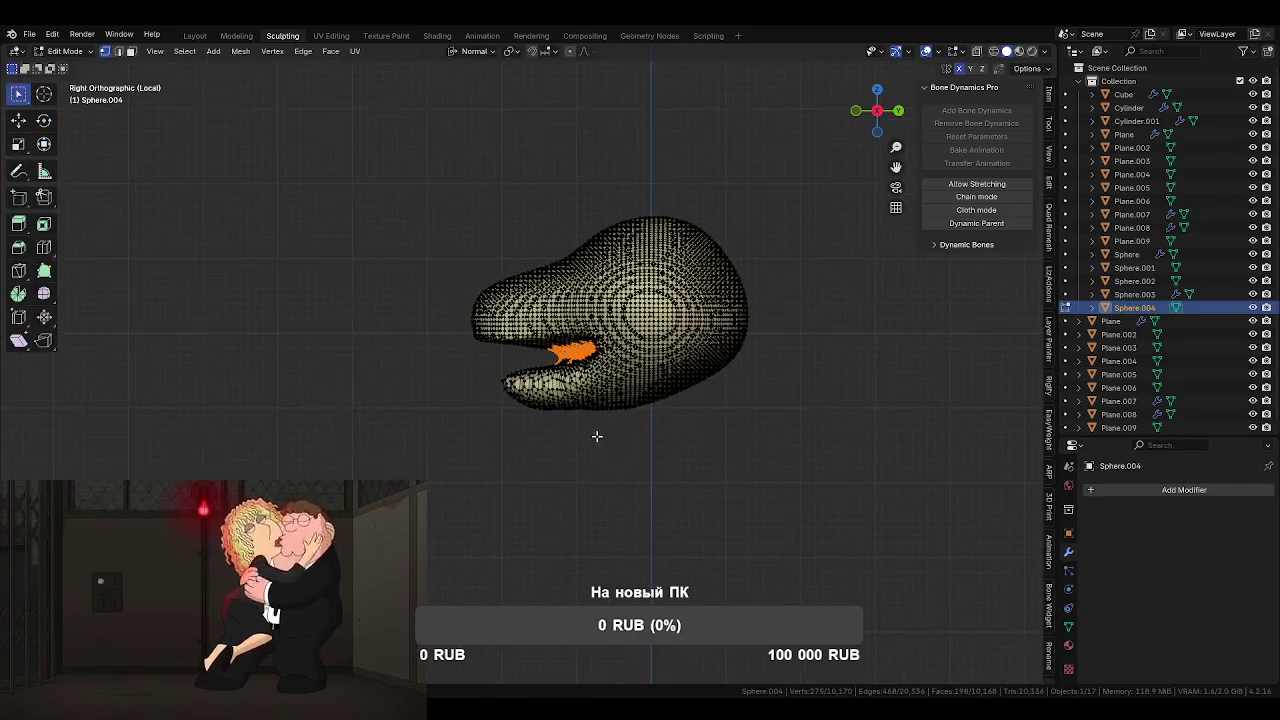
drag(519, 366, 644, 427)
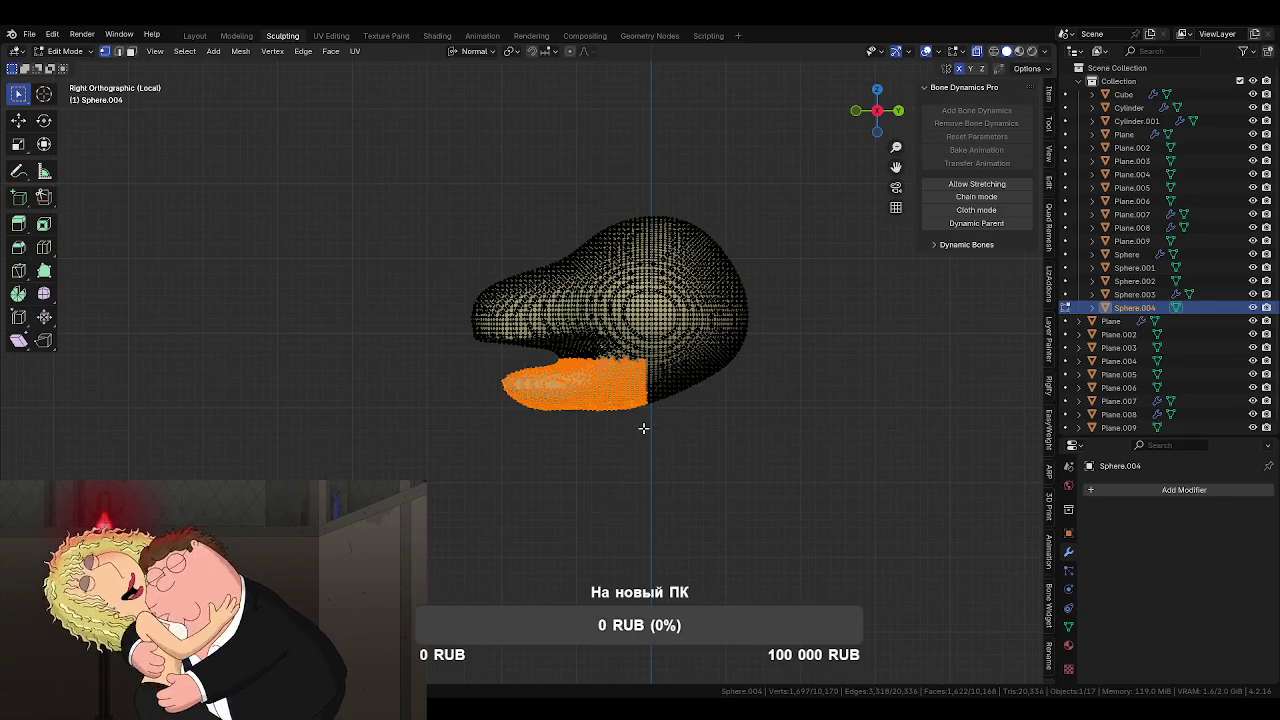
key(ctrl+Tab)
click(588, 440)
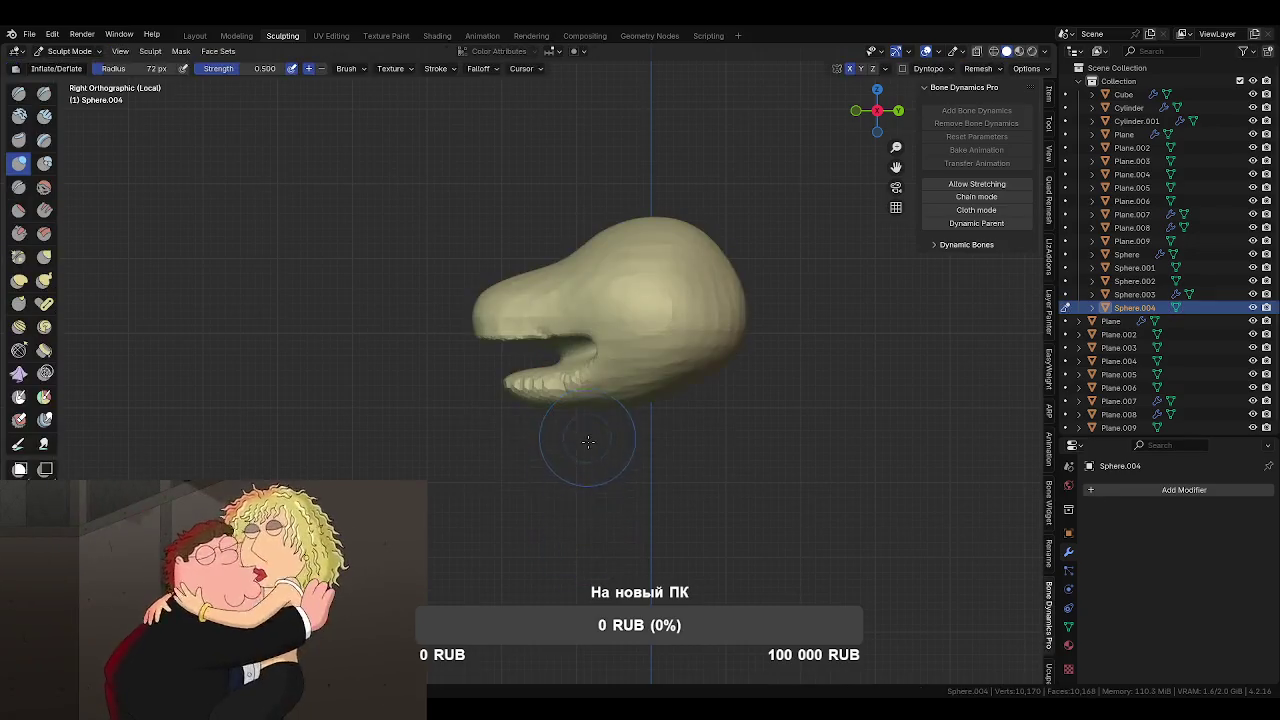
- Paint a mask over the lower lip with the Mask brush at strength 1.0
key(m)
drag(543, 386, 560, 388)
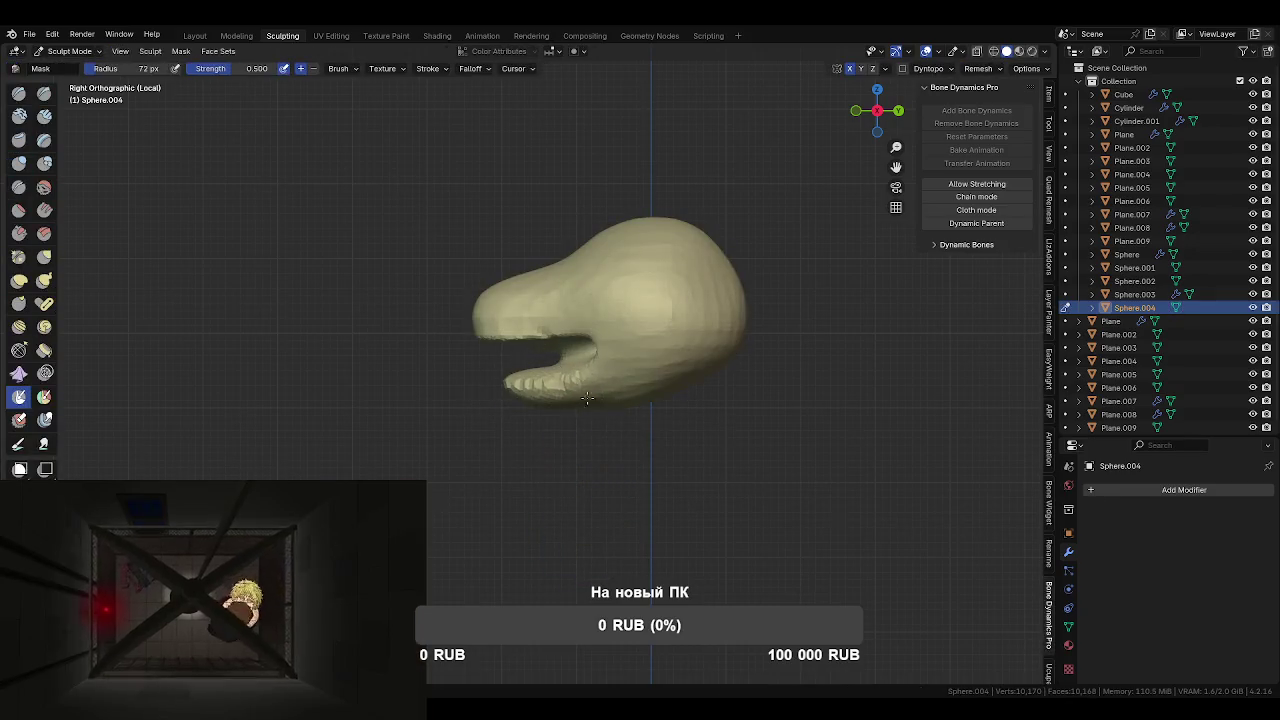
key(shift+f)
key(Escape)
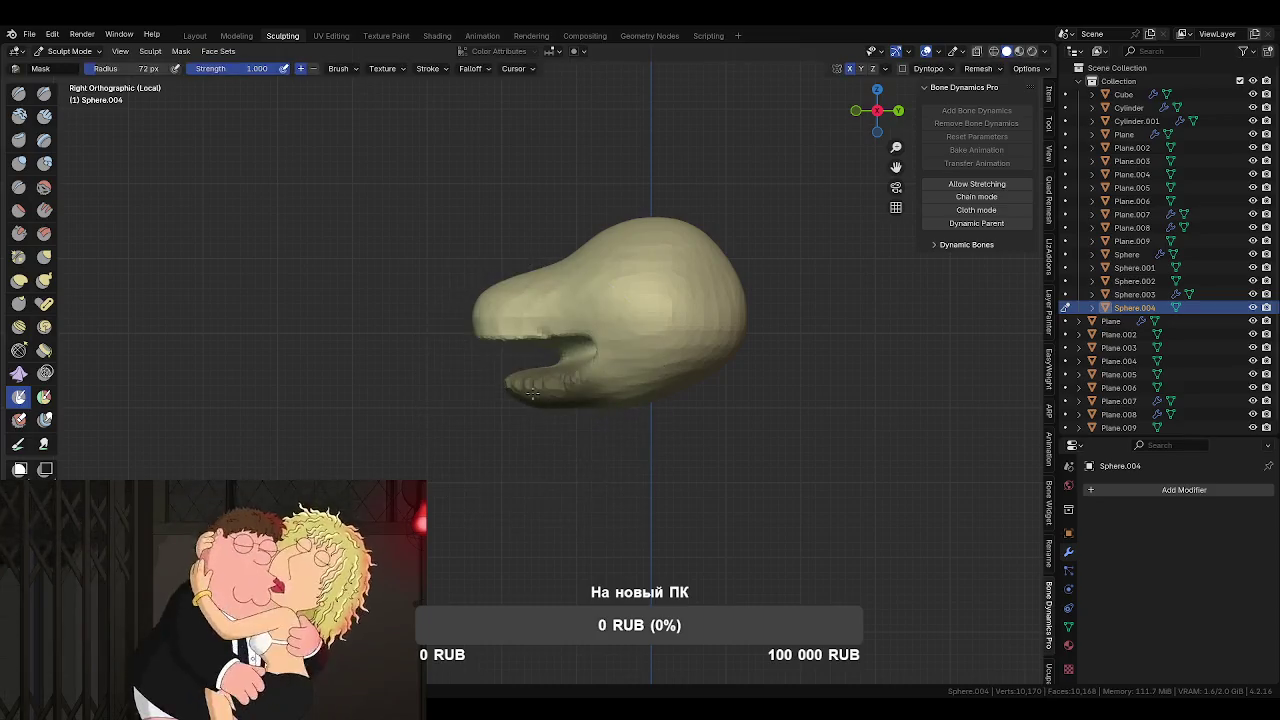
drag(578, 380, 514, 381)
mouse_move(547, 390)
middle_down()
mouse_move(672, 349)
mouse_move(559, 403)
mouse_move(632, 347)
mouse_move(606, 349)
mouse_move(686, 366)
mouse_move(675, 382)
middle_up()
- Inspect the masked jaw from several angles and bring up the Mask operations menu
scroll(606, 349, up, 3)
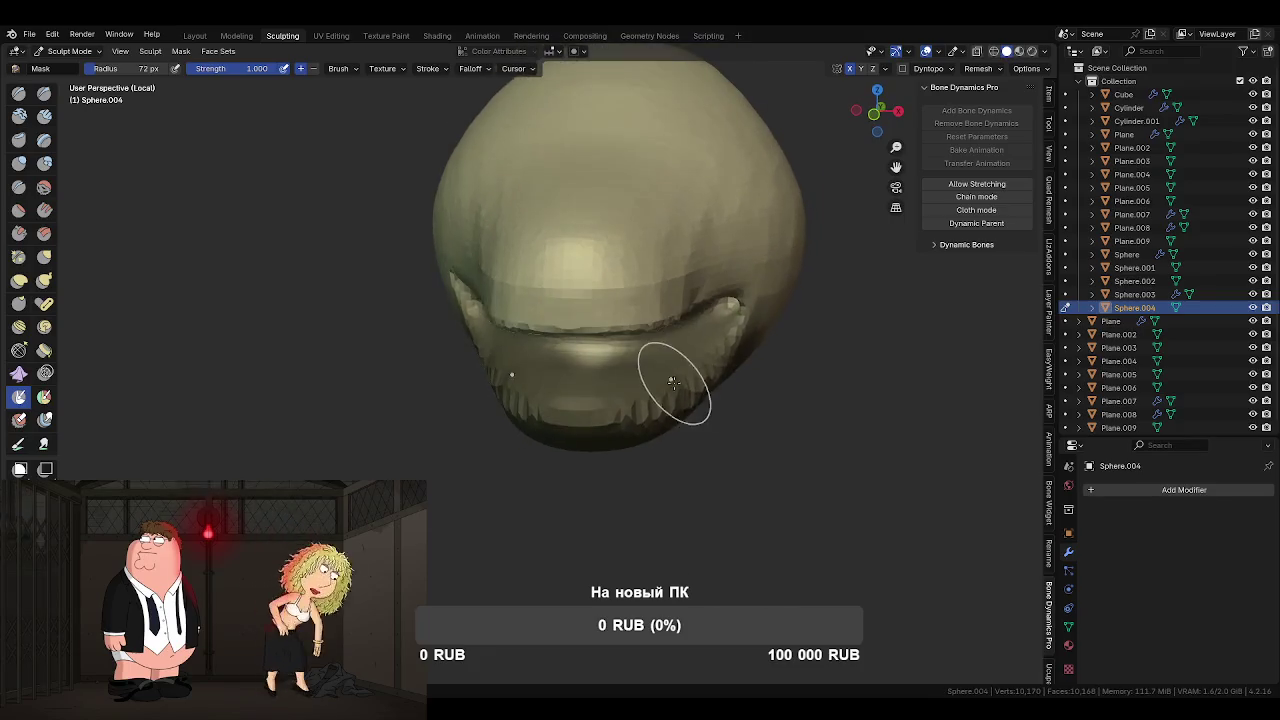
mouse_move(586, 371)
middle_down()
mouse_move(641, 297)
mouse_move(686, 294)
mouse_move(668, 323)
mouse_move(737, 354)
middle_up()
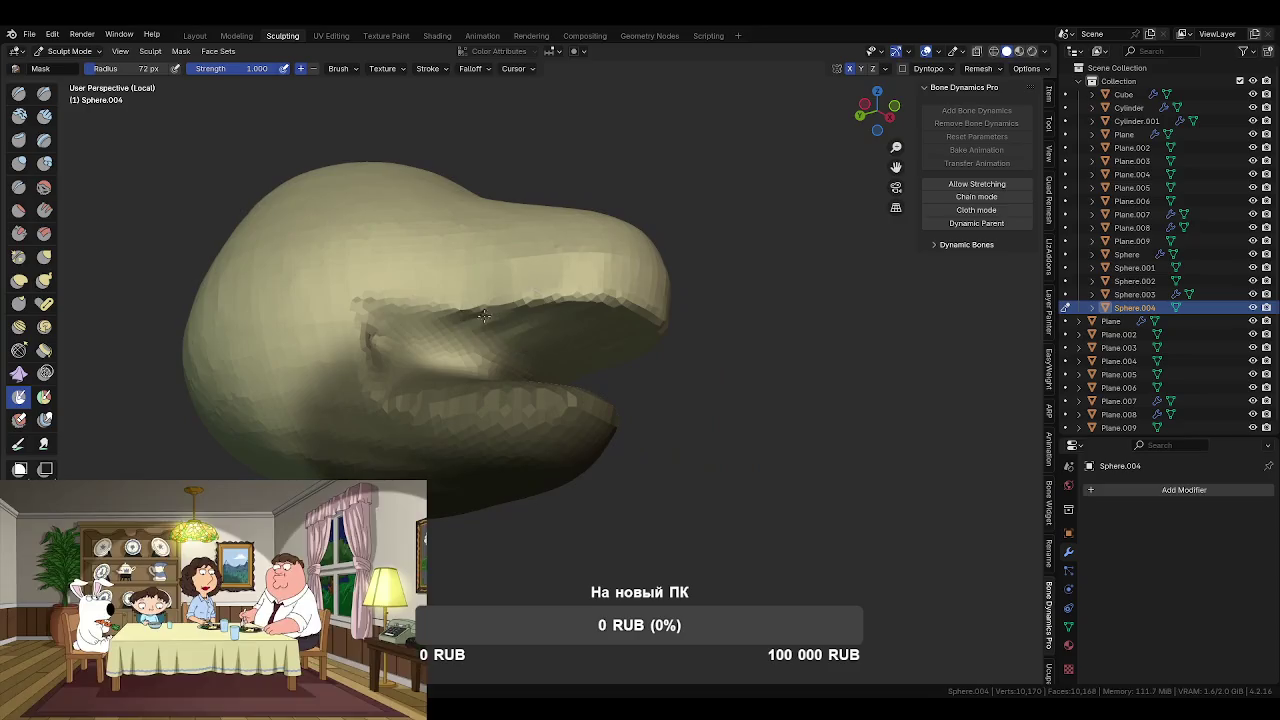
key(h)
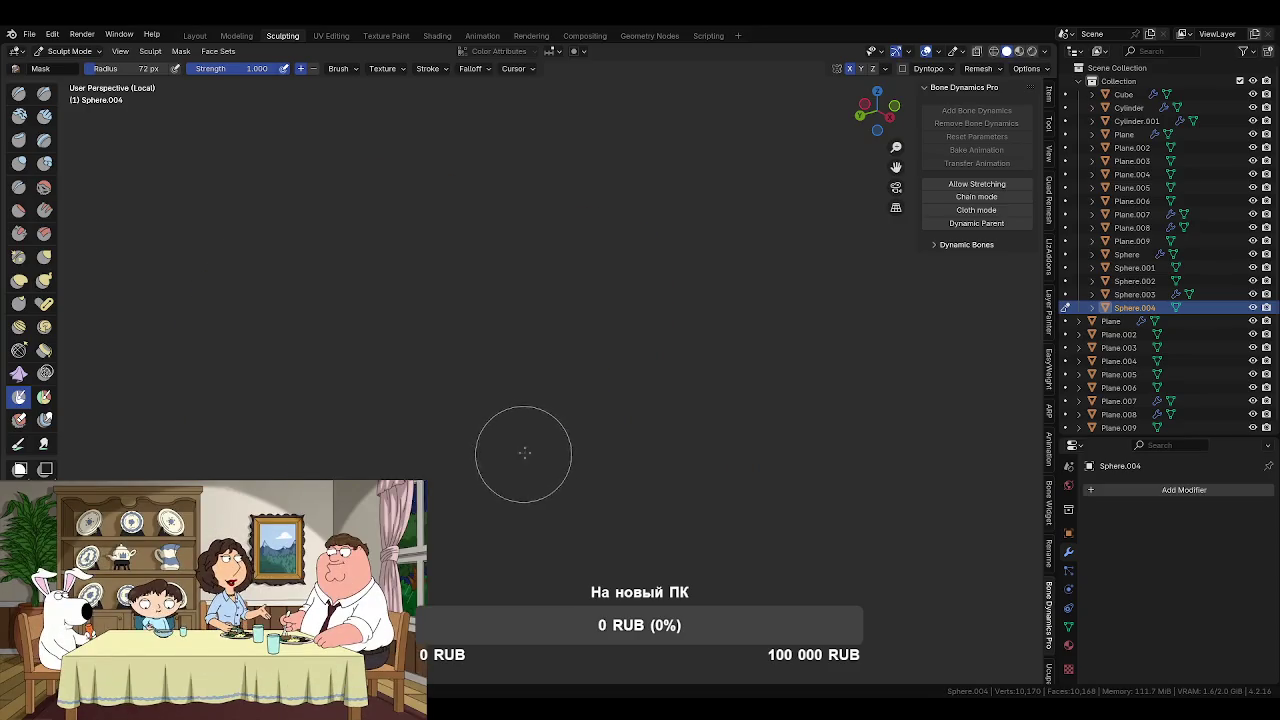
key(alt+h)
mouse_move(534, 457)
middle_down()
mouse_move(528, 423)
mouse_move(529, 461)
middle_up()
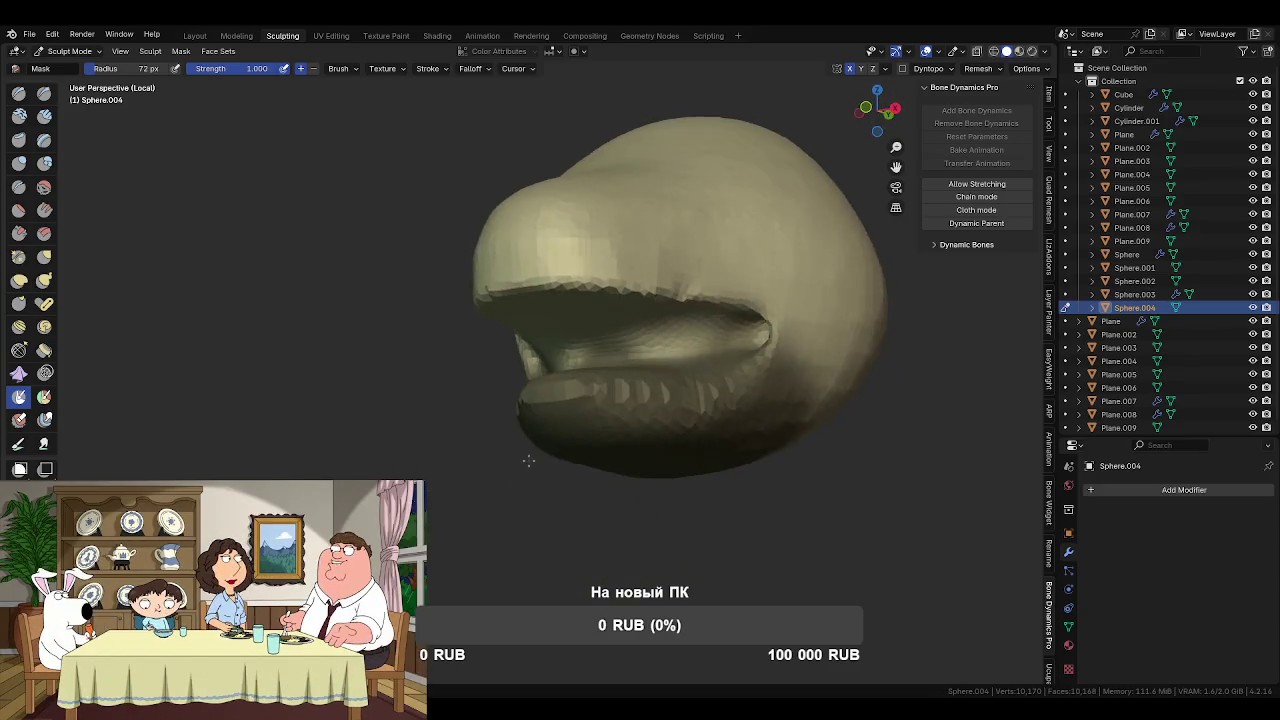
mouse_move(665, 415)
middle_down()
mouse_move(604, 366)
mouse_move(709, 383)
mouse_move(607, 358)
middle_up()
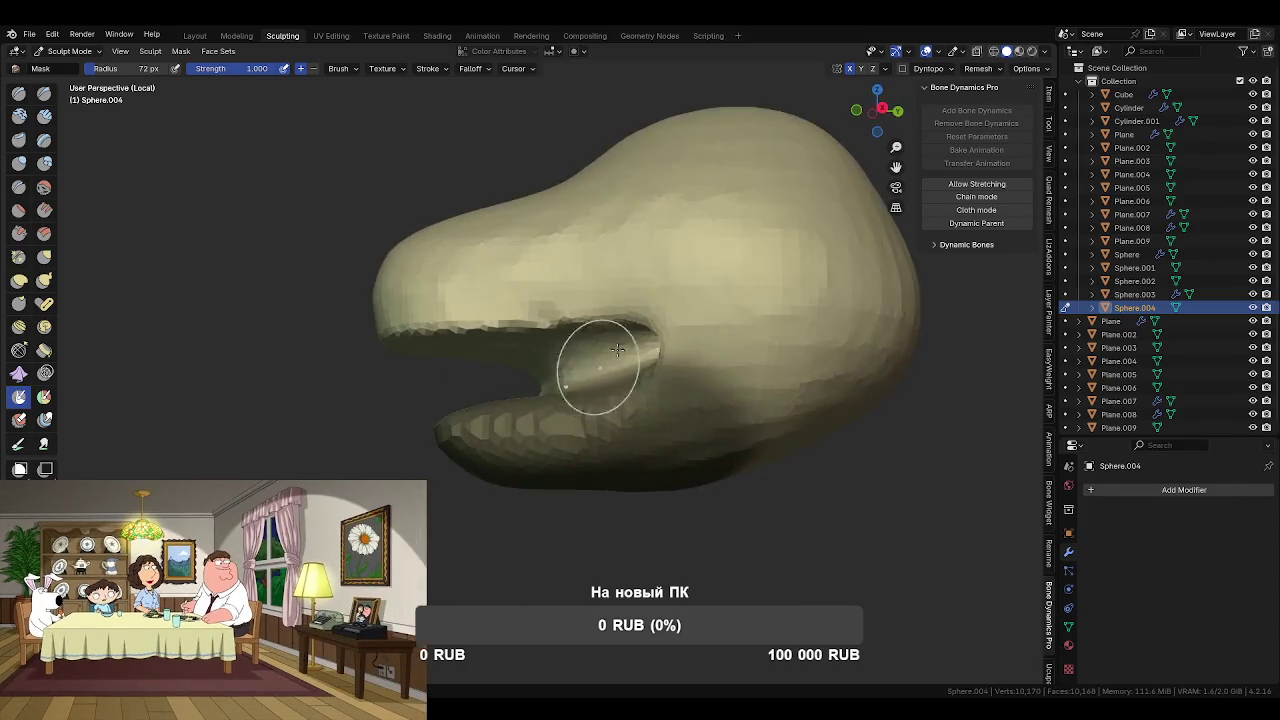
mouse_move(508, 332)
middle_down()
mouse_move(570, 346)
mouse_move(508, 345)
mouse_move(594, 434)
mouse_move(522, 358)
middle_up()
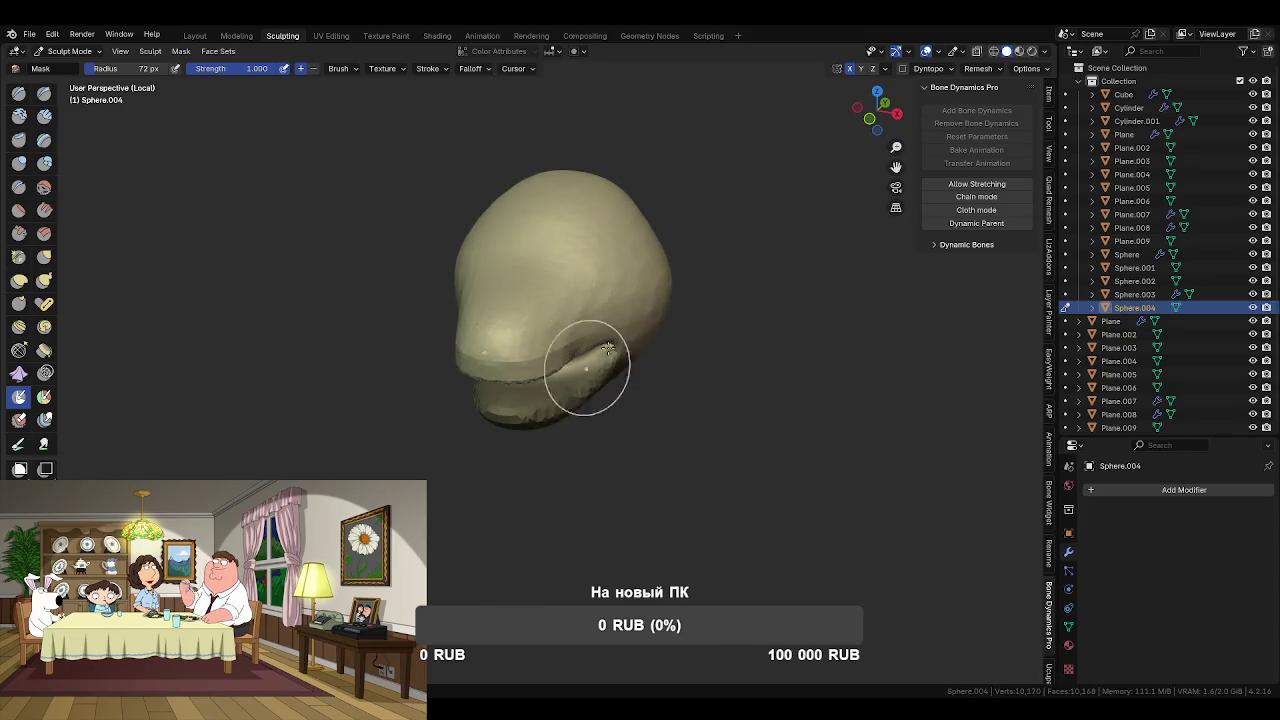
key(q)
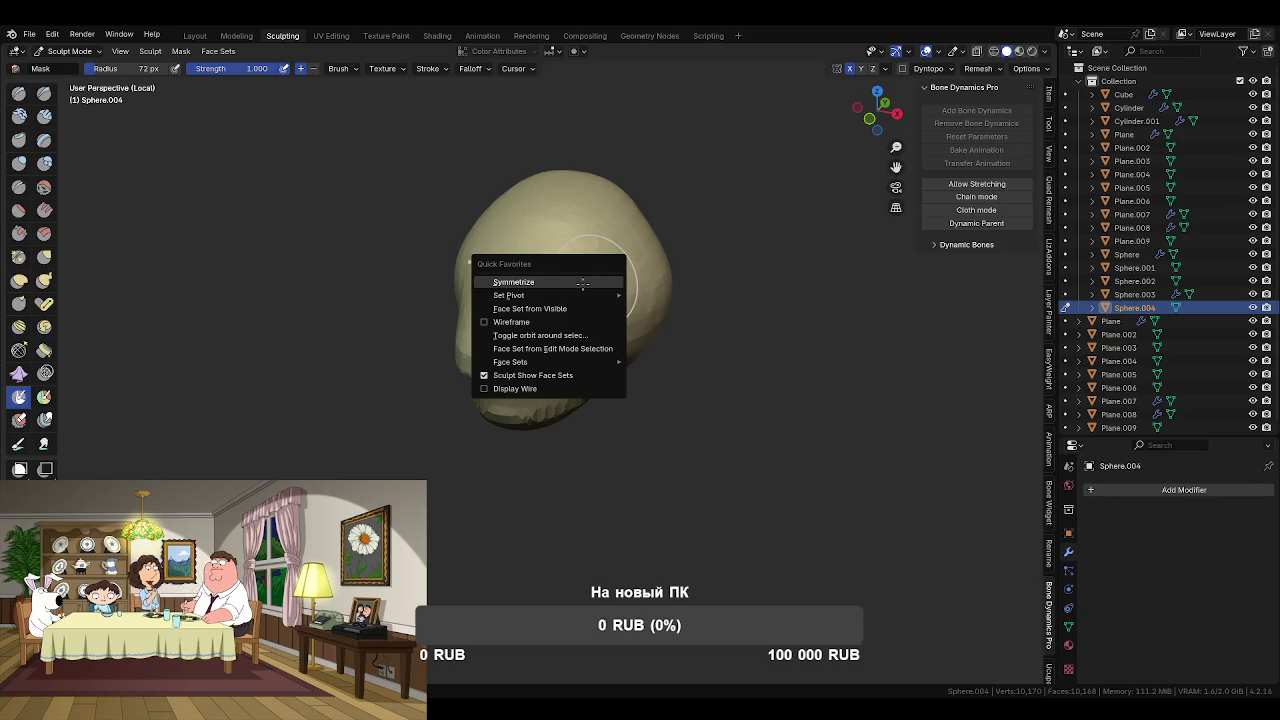
key(q)
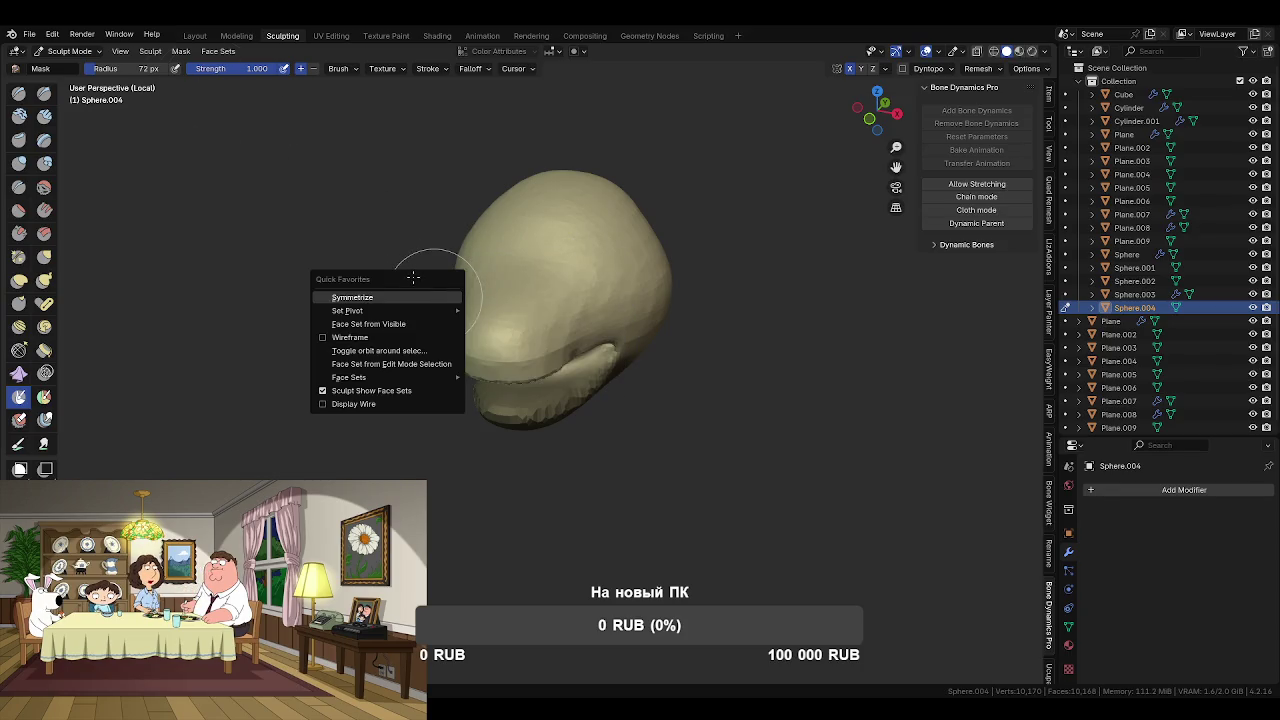
click(179, 51)
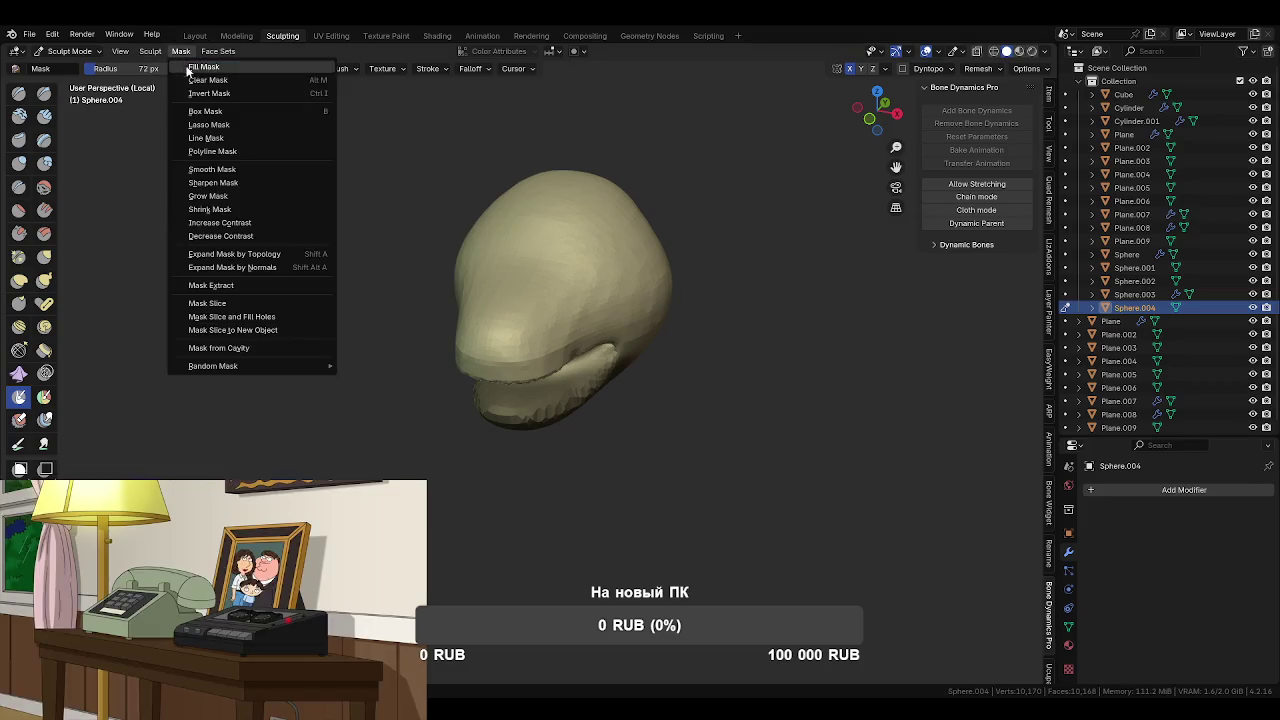
- Slice the masked jaw into a new object and scale it up about 1.33×
click(281, 328)
mouse_move(365, 364)
middle_down()
mouse_move(492, 408)
mouse_move(437, 396)
middle_up()
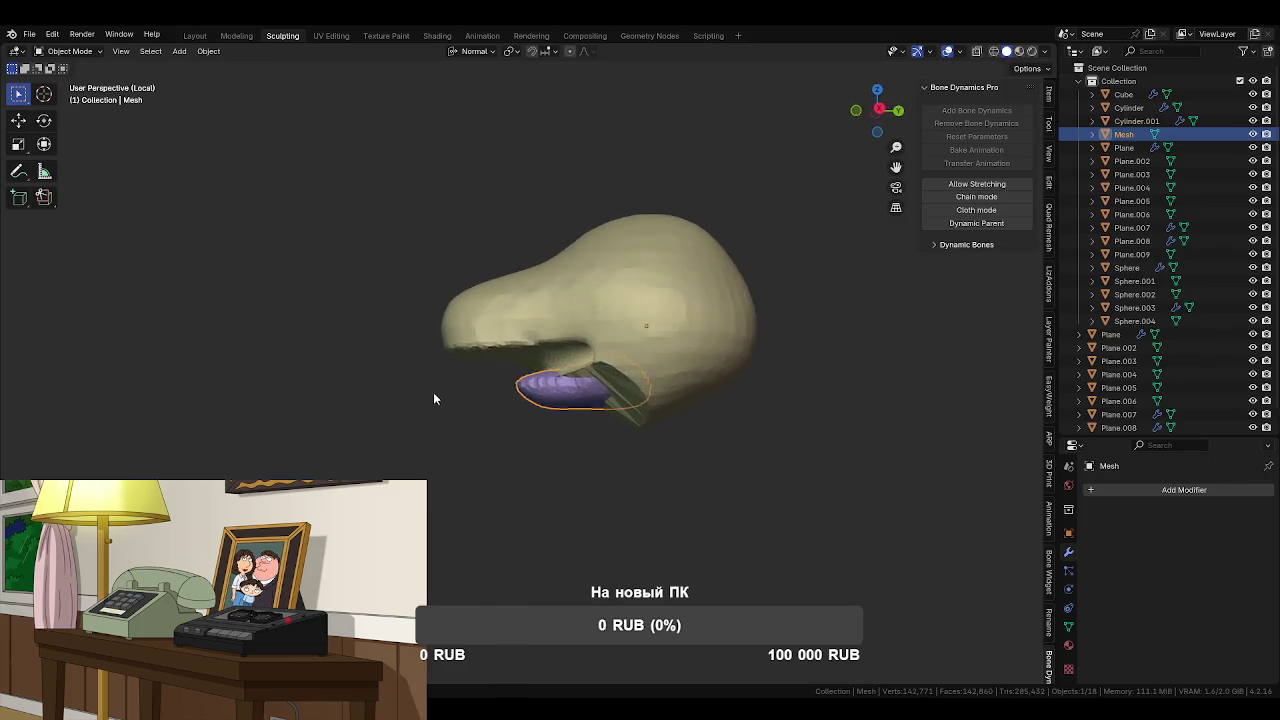
mouse_move(541, 440)
alt+middle_down()
mouse_move(489, 431)
mouse_move(558, 437)
alt+middle_up()
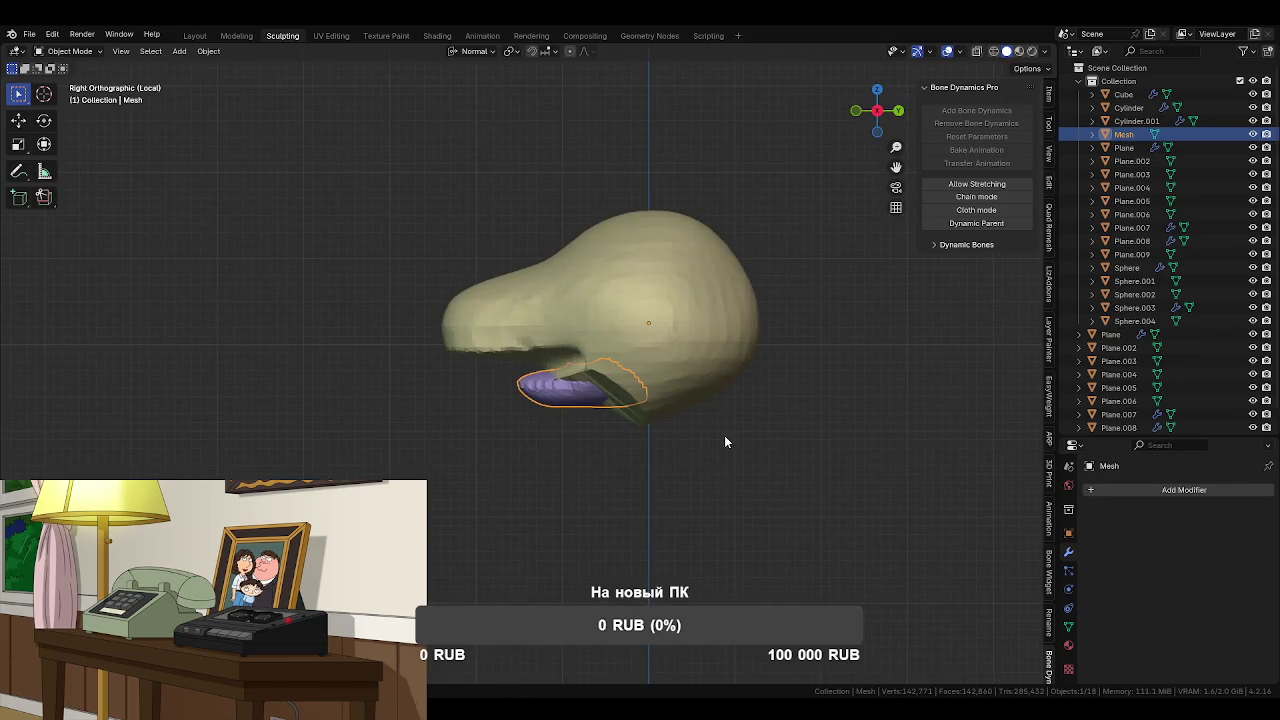
key(s)
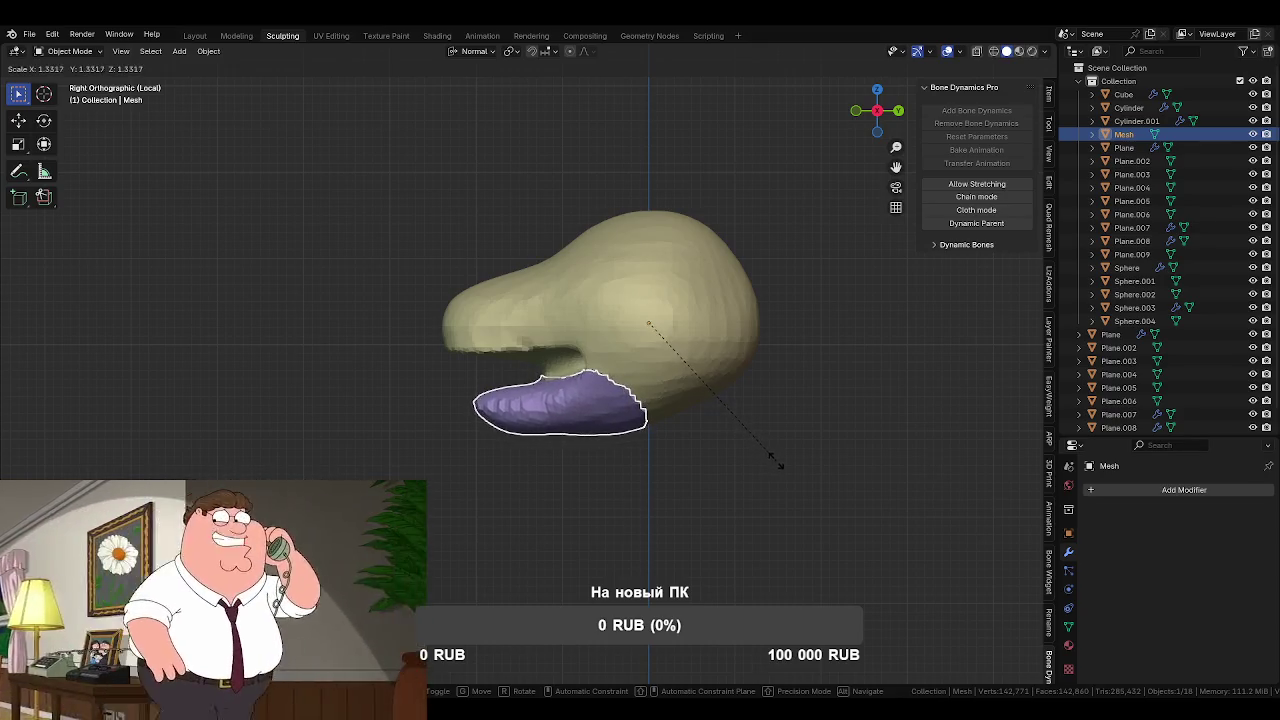
click(775, 462)
- Enter Sculpt Mode on the jaw piece, then switch sculpting to Sphere.004
mouse_move(672, 383)
middle_down()
mouse_move(575, 345)
mouse_move(703, 366)
middle_up()
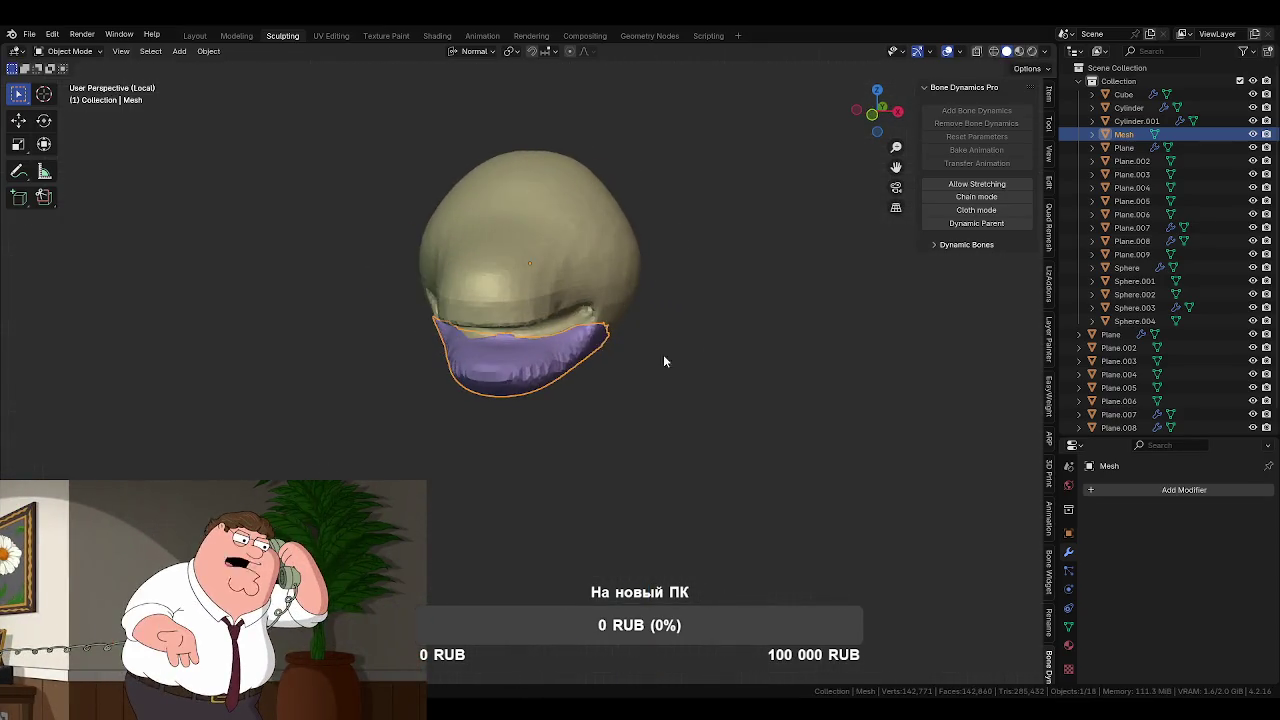
scroll(595, 320, up, 2)
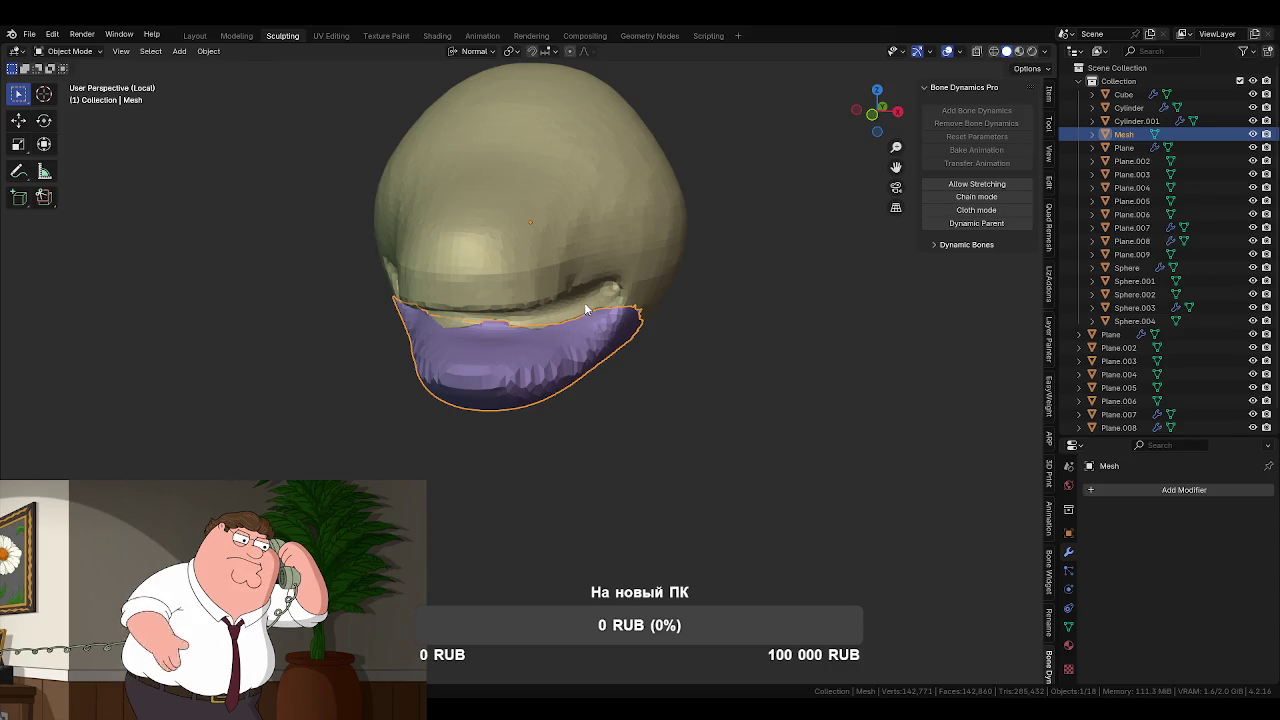
key(ctrl+Tab)
click(615, 468)
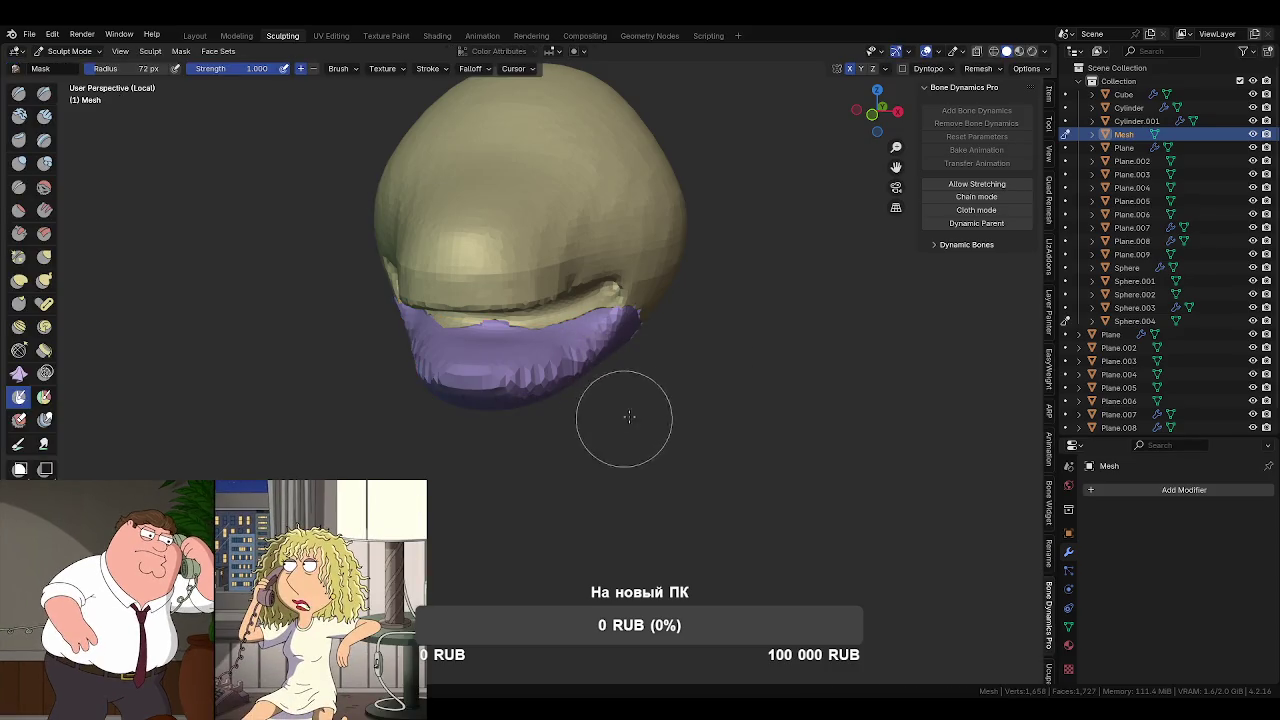
key(alt+q)
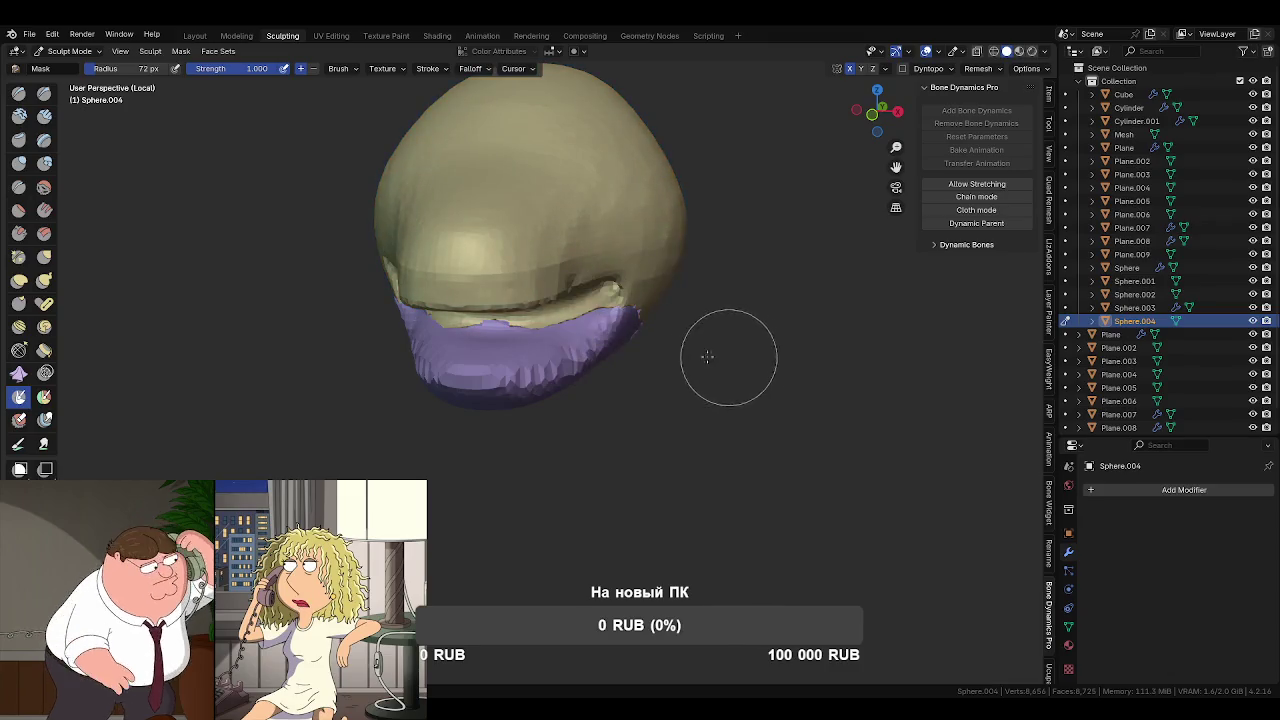
- Pick a resized Grab brush and switch sculpting over to the purple jaw piece
key(f)
click(600, 412)
key(g)
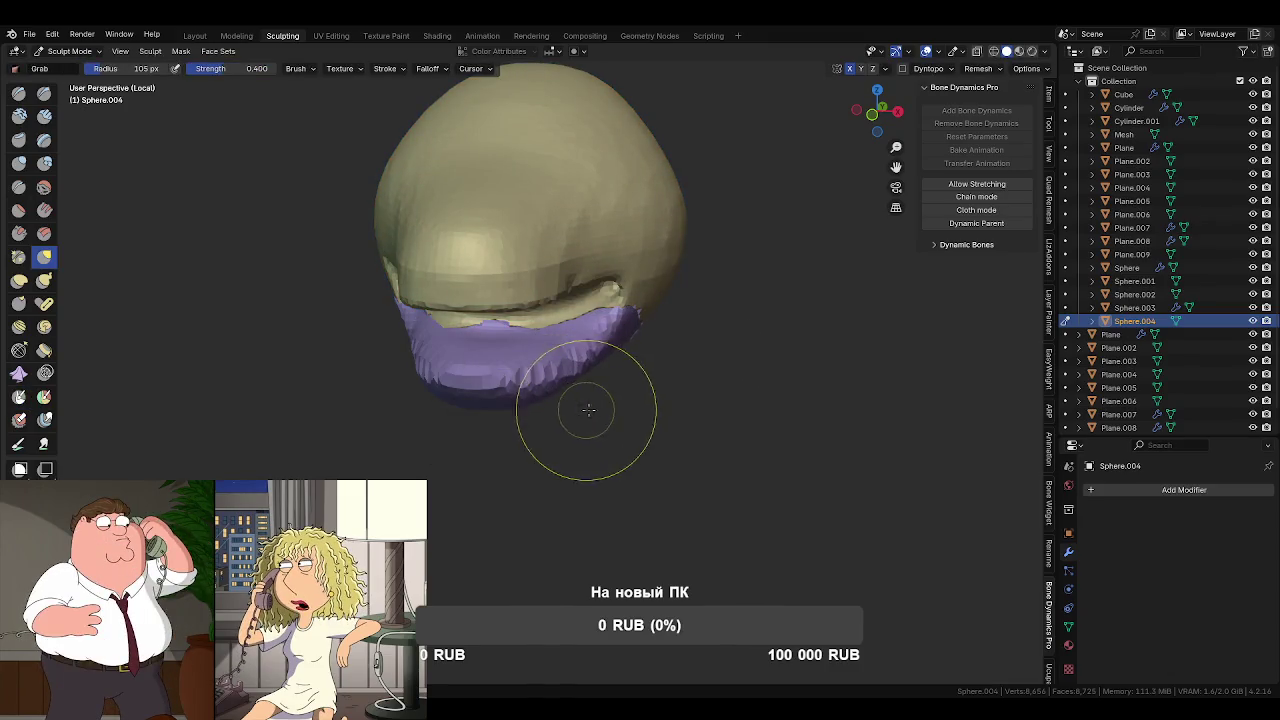
middle_drag(608, 408, 471, 386)
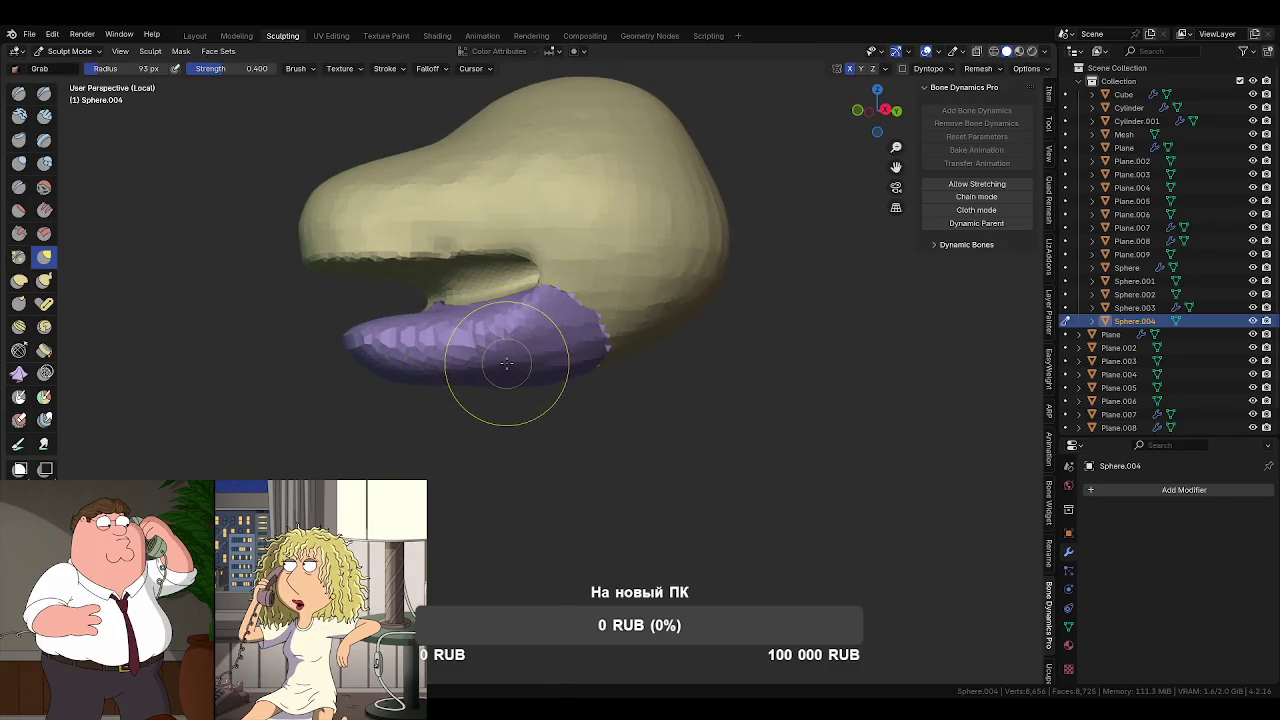
key(alt+q)
mouse_move(534, 350)
middle_down()
mouse_move(632, 307)
mouse_move(514, 271)
middle_up()
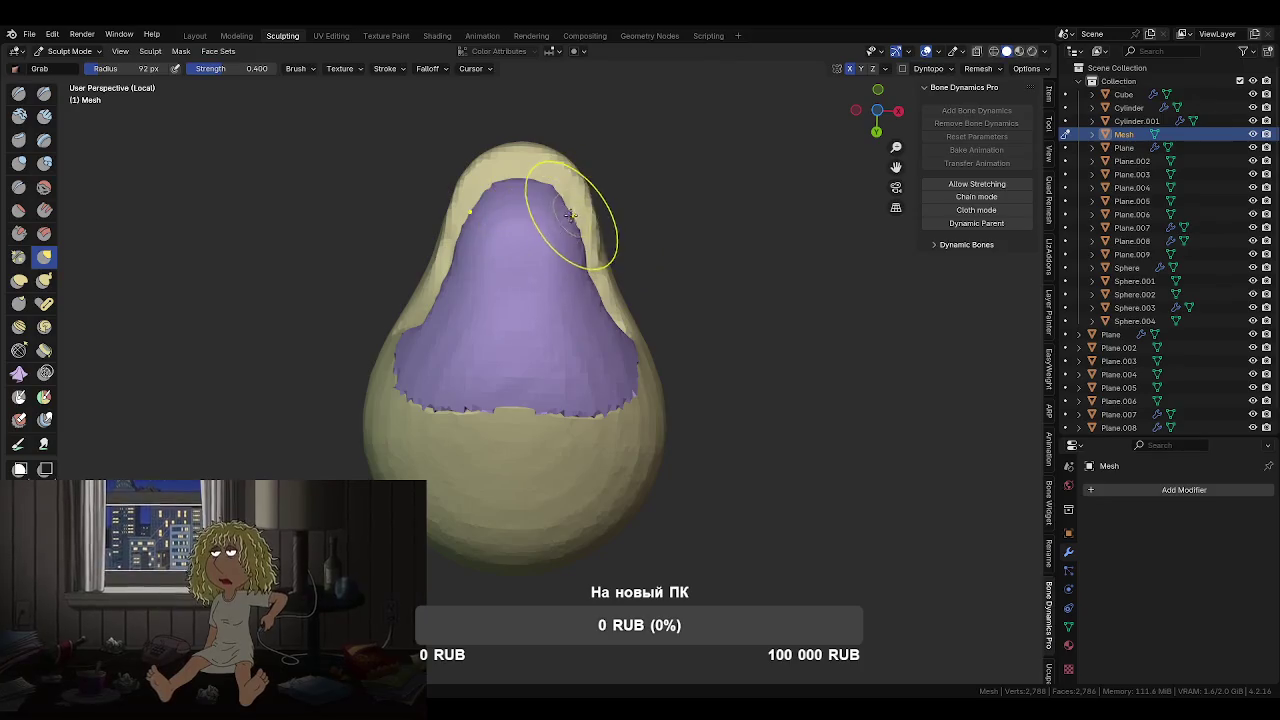
mouse_move(545, 228)
middle_down()
mouse_move(519, 362)
mouse_move(506, 334)
middle_up()
mouse_move(557, 369)
middle_down()
mouse_move(551, 379)
mouse_move(605, 372)
middle_up()
- Enlarge the Grab brush to 161 px and shape the jaw into a longer, rounded piece
key(f)
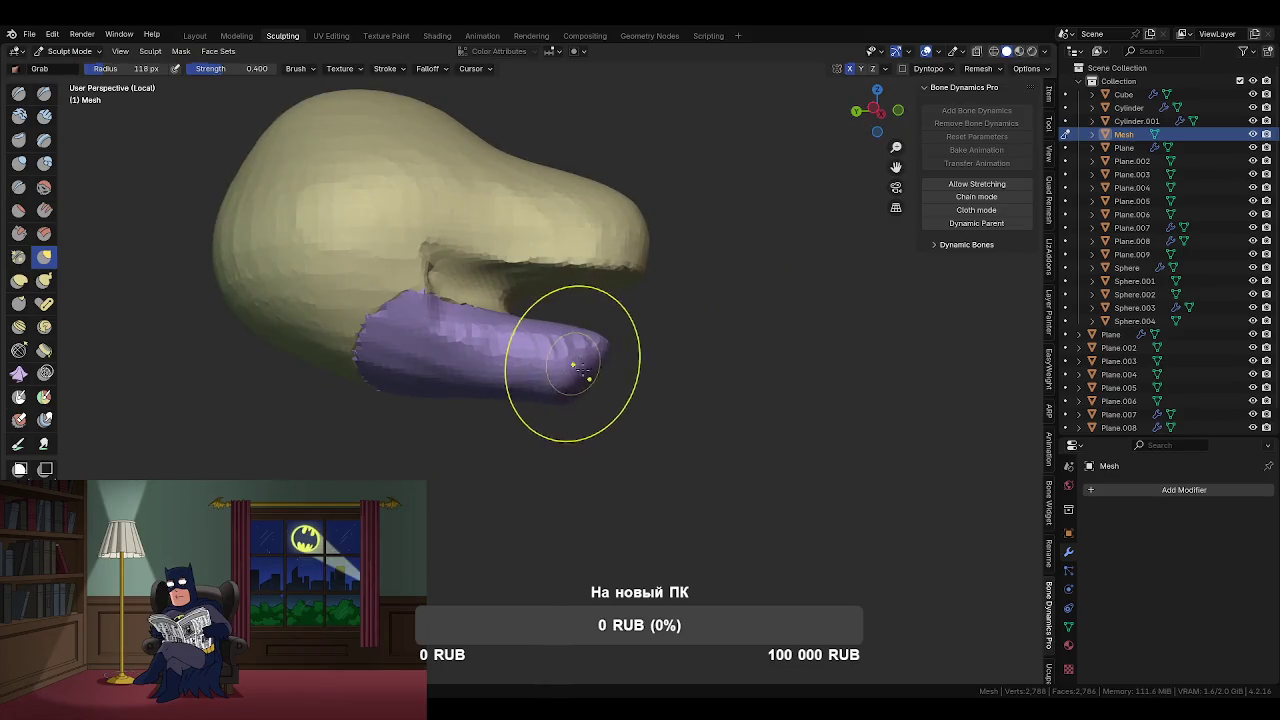
click(576, 388)
key(f)
click(565, 371)
mouse_move(565, 371)
middle_down()
mouse_move(514, 325)
mouse_move(574, 365)
mouse_move(600, 300)
middle_up()
key(f)
click(617, 282)
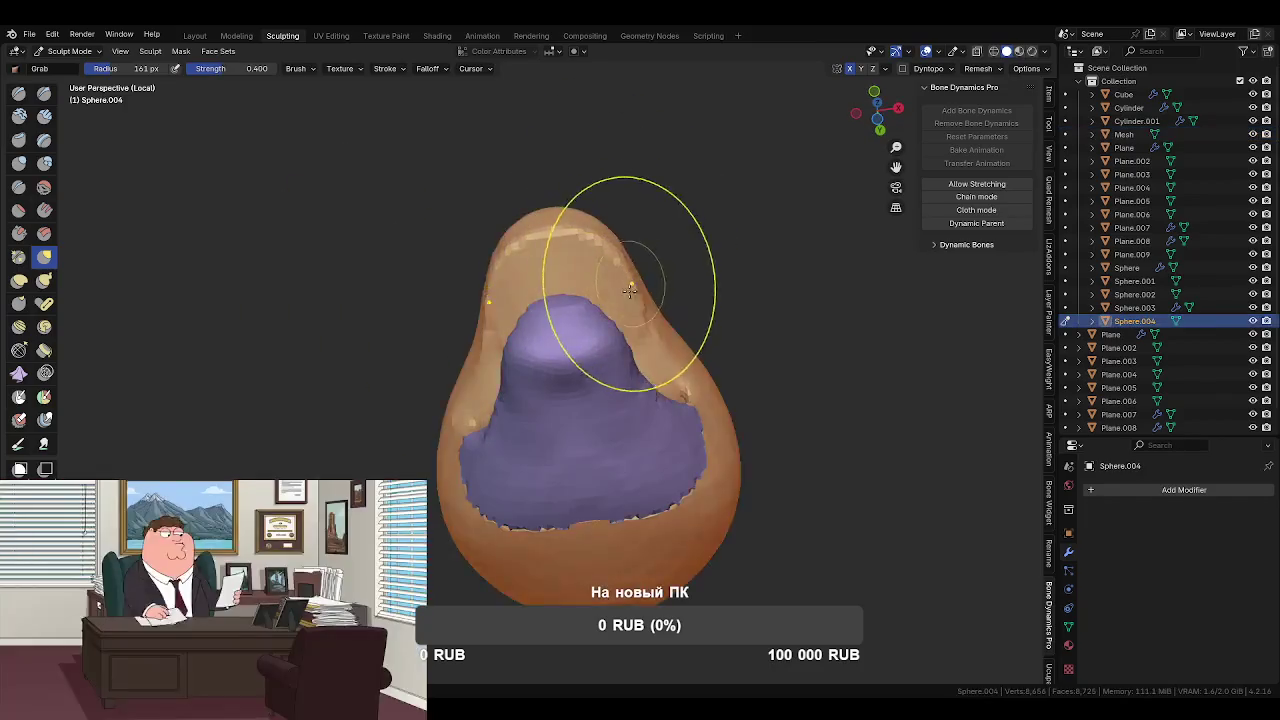
mouse_move(601, 247)
middle_down()
mouse_move(634, 354)
mouse_move(586, 400)
middle_up()
mouse_move(628, 284)
shift+middle_down()
mouse_move(651, 284)
mouse_move(614, 291)
shift+middle_up()
scroll(660, 300, down, 2)
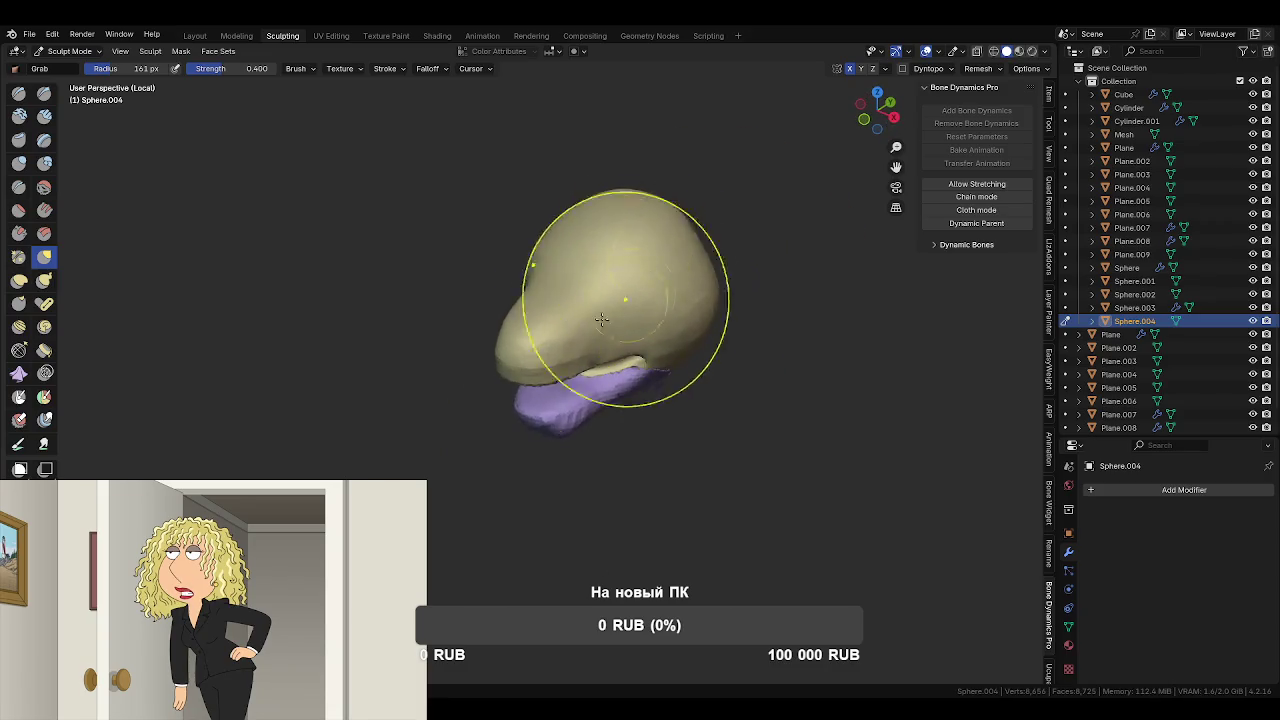